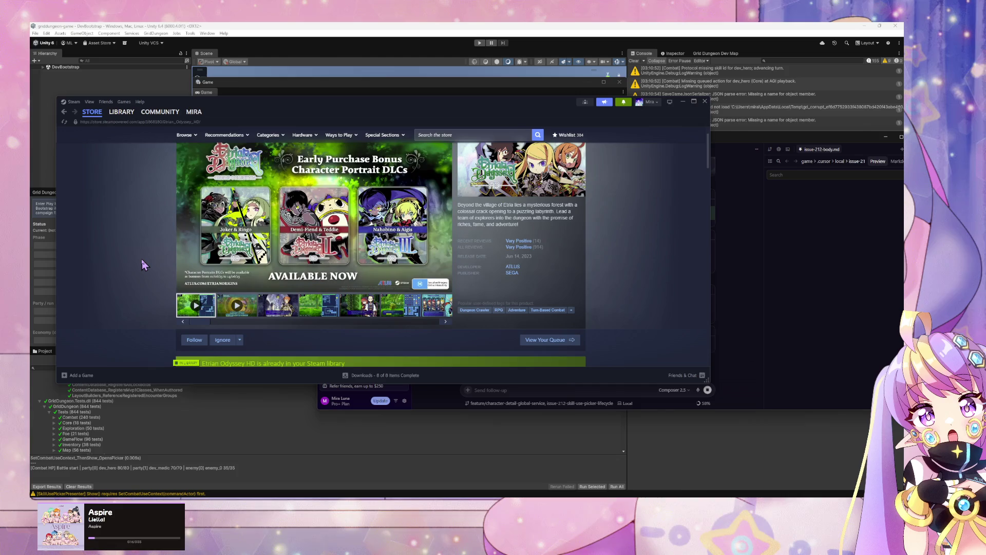
# - Pause the Etrian Odyssey HD trailer at 0:42 and bring the Cursor issue 212 chat forward
pyautogui.click(185, 287)
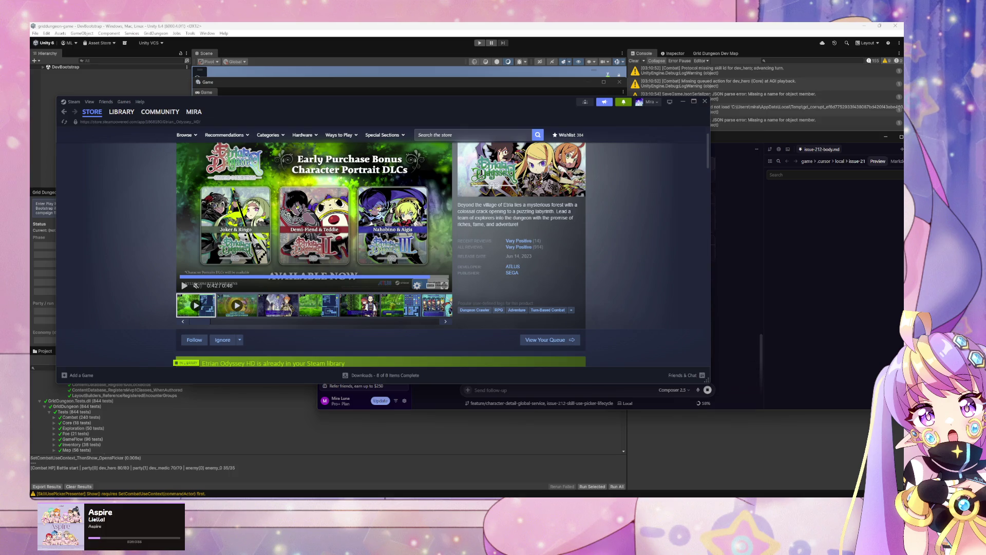
pyautogui.hotkey('alt', 'Tab')
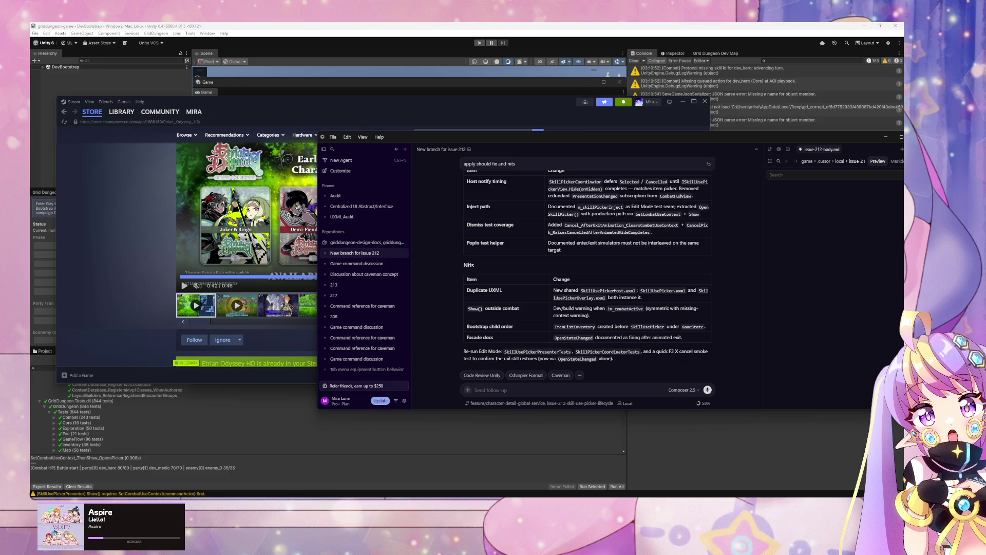
# - Browse the Steam screenshots beside the agent's fix summary, then bring Unity forward to recompile
pyautogui.moveTo(424, 141); pyautogui.dragTo(574, 117)
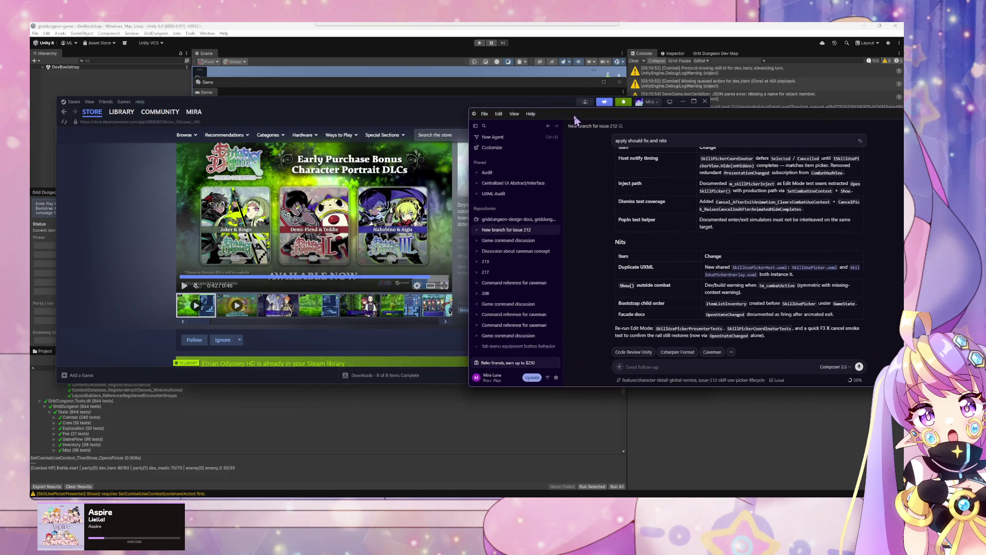
pyautogui.click(297, 311)
pyautogui.click(321, 308)
pyautogui.click(364, 308)
pyautogui.click(400, 307)
pyautogui.click(437, 307)
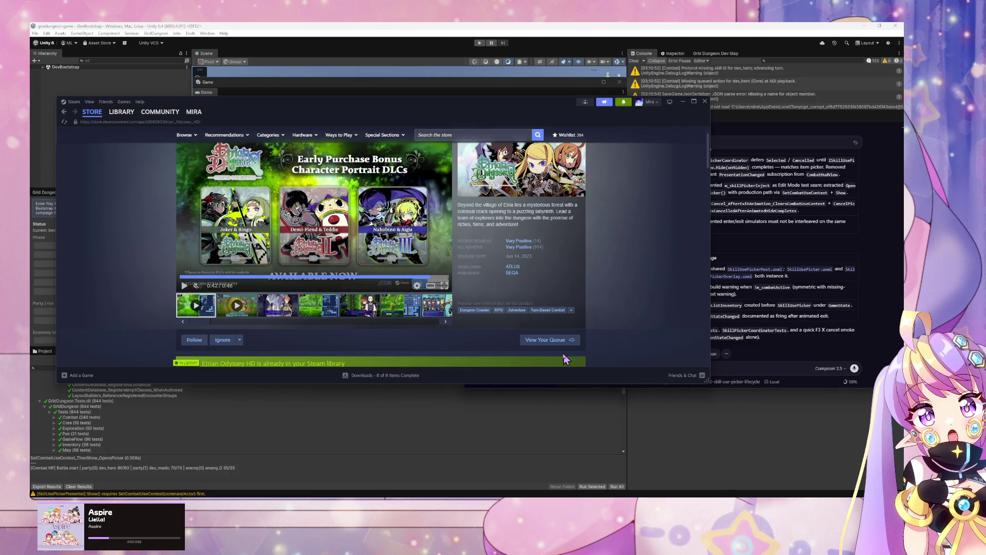
pyautogui.click(783, 367)
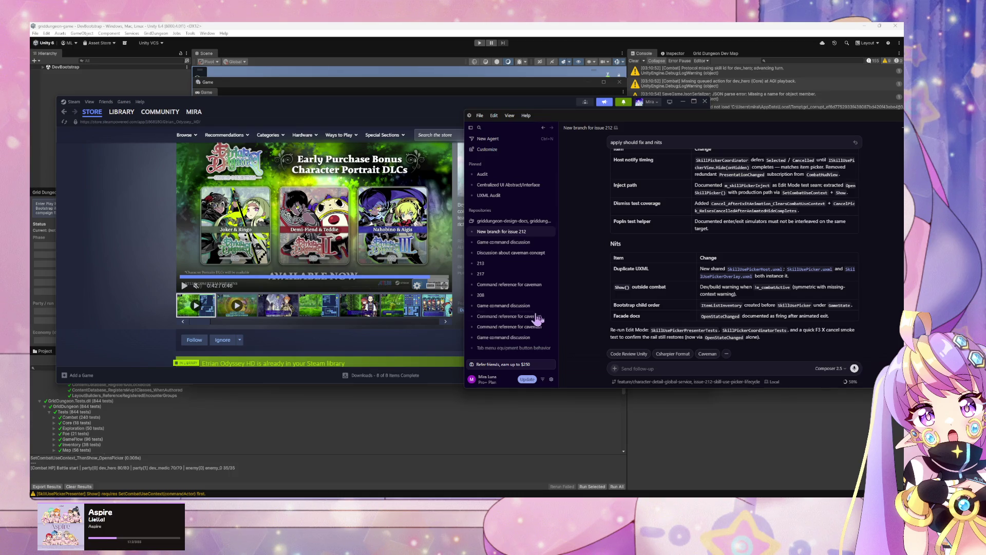
pyautogui.click(720, 429)
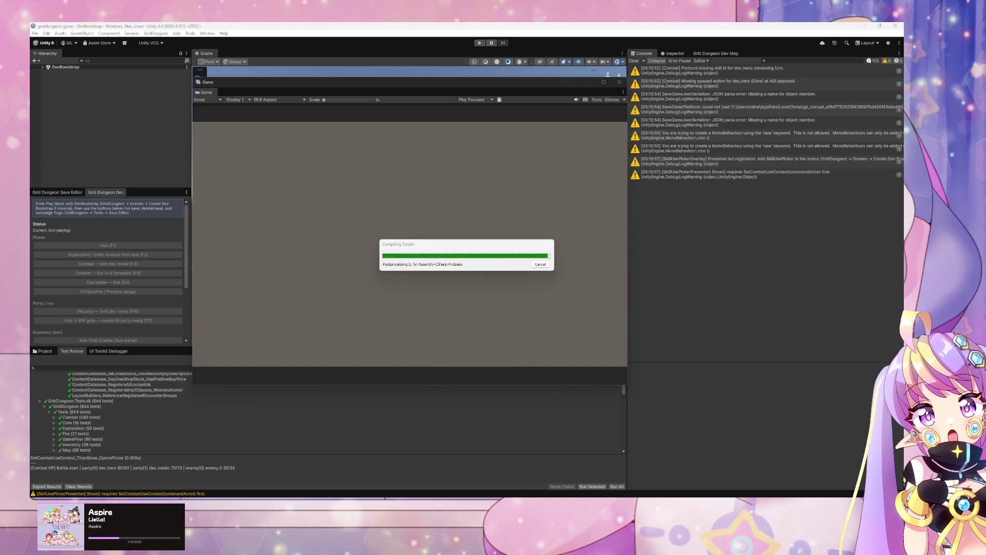
# - Open Mary Skelter 2's store page from the Steam library
pyautogui.click(431, 488)
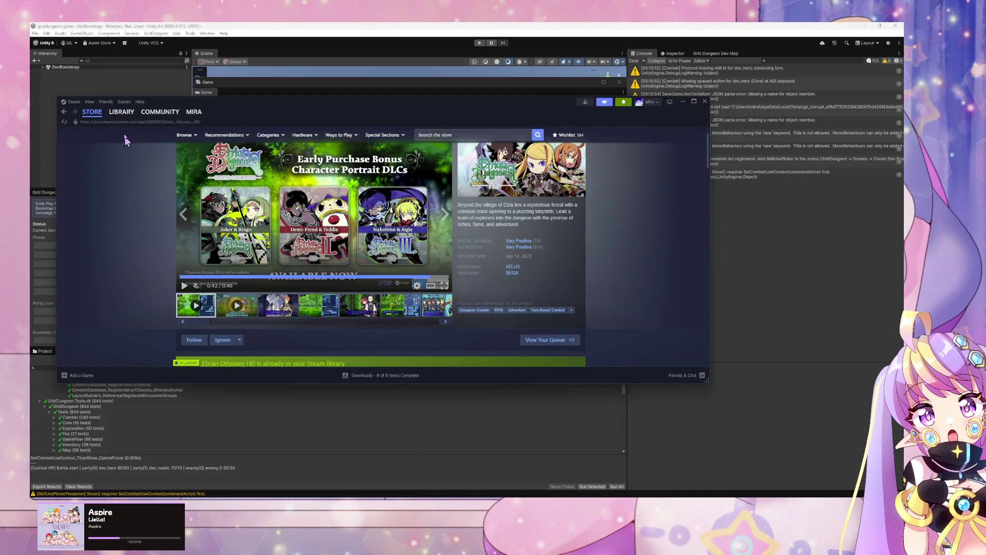
pyautogui.click(121, 112)
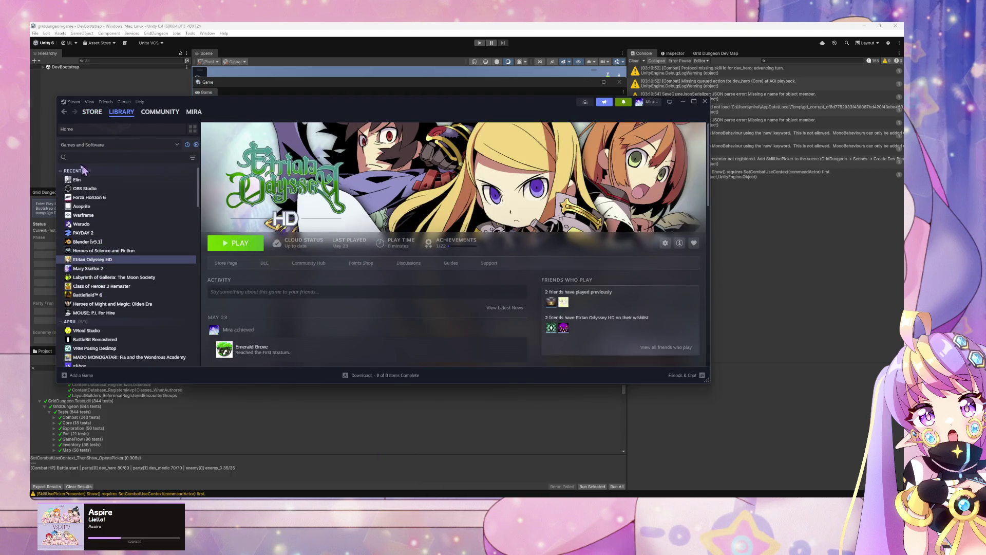
pyautogui.click(61, 268)
pyautogui.hotkey('alt', 'Left')
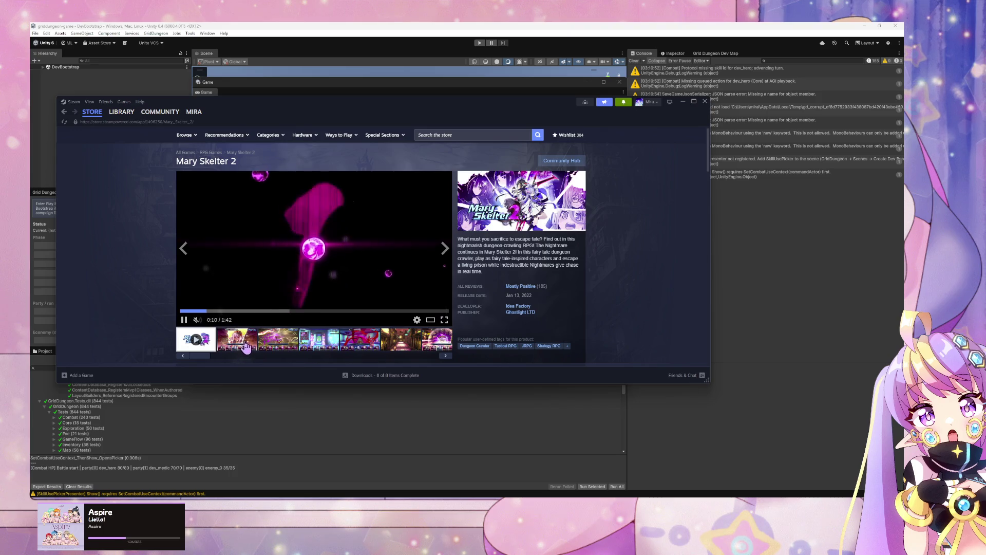
# - Page through Mary Skelter 2's screenshots and scroll down the store page
pyautogui.click(290, 346)
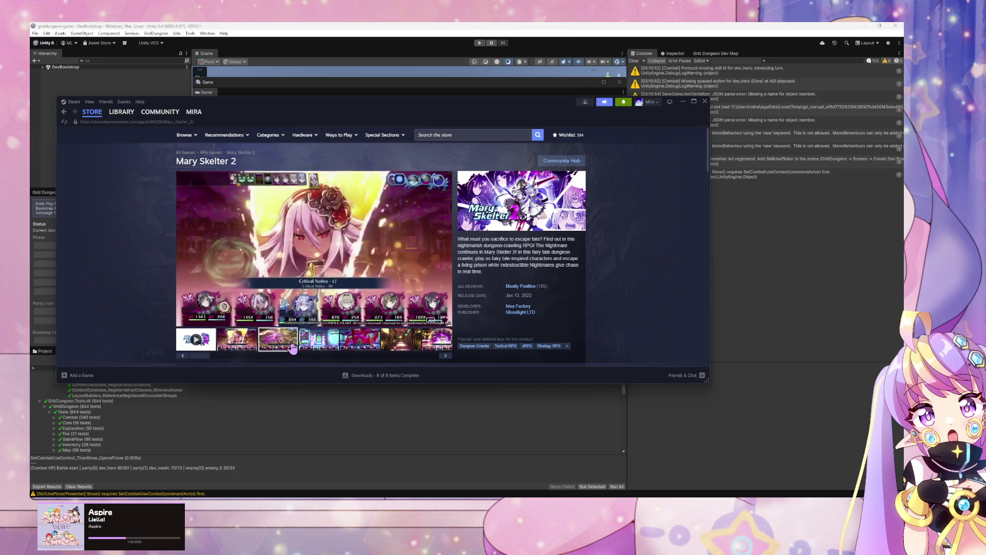
pyautogui.click(323, 346)
pyautogui.click(361, 342)
pyautogui.click(409, 345)
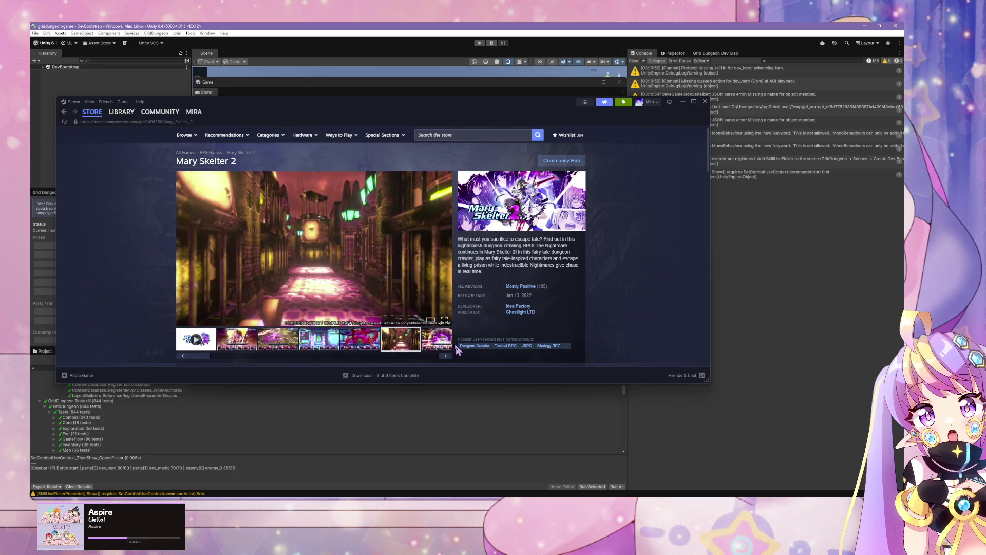
pyautogui.click(445, 355)
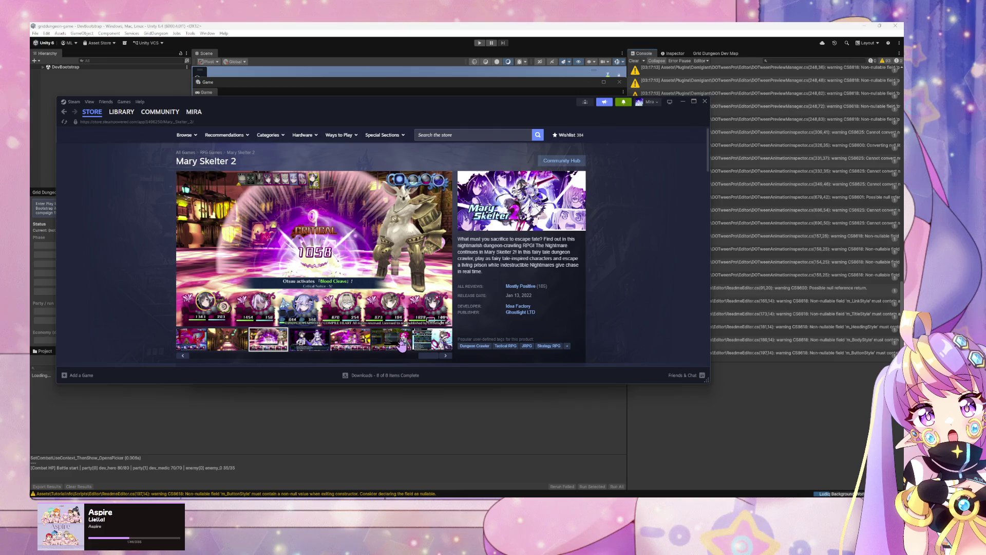
pyautogui.click(324, 339)
pyautogui.click(279, 342)
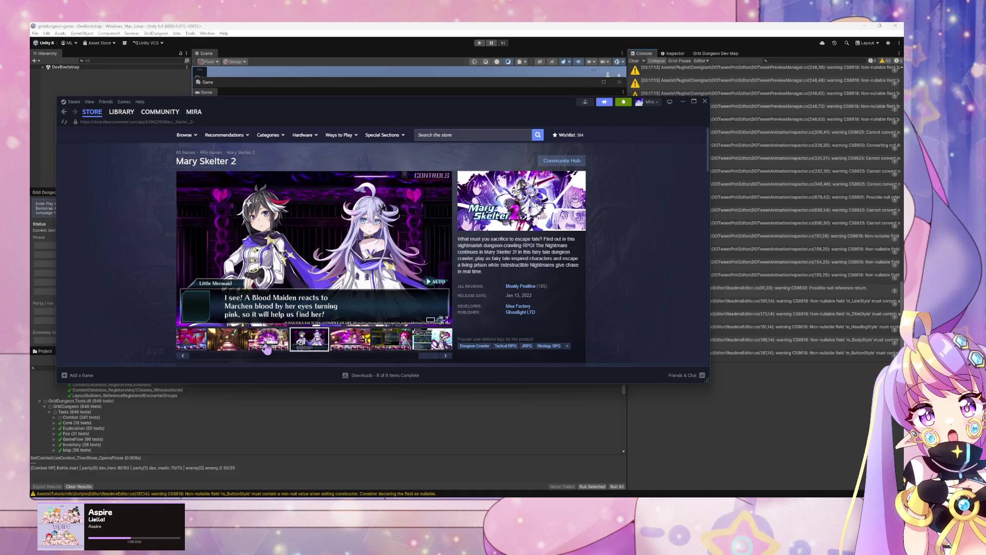
pyautogui.scroll(-10, 354, 292)
pyautogui.scroll(-15, 358, 295)
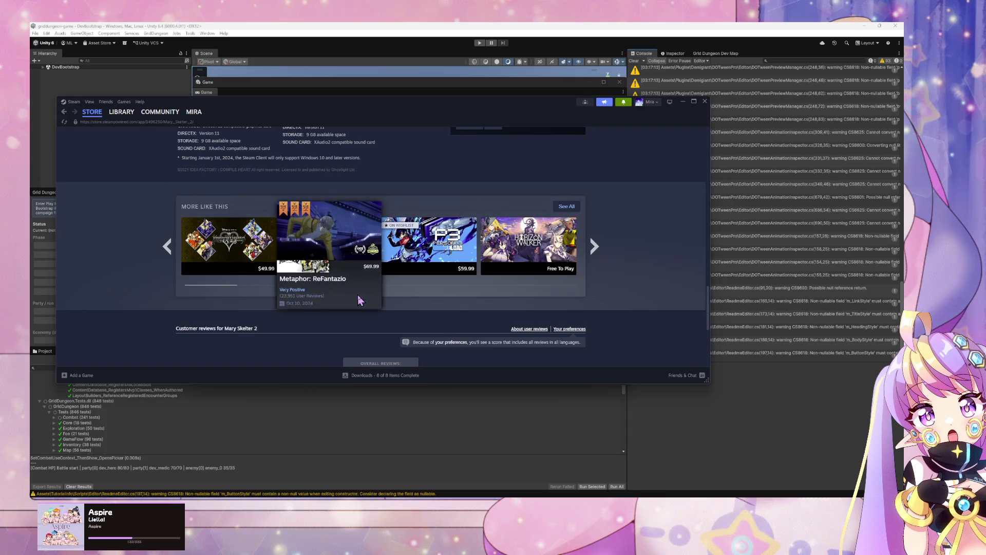
pyautogui.scroll(-10, 427, 320)
pyautogui.scroll(20, 431, 321)
pyautogui.scroll(10, 430, 321)
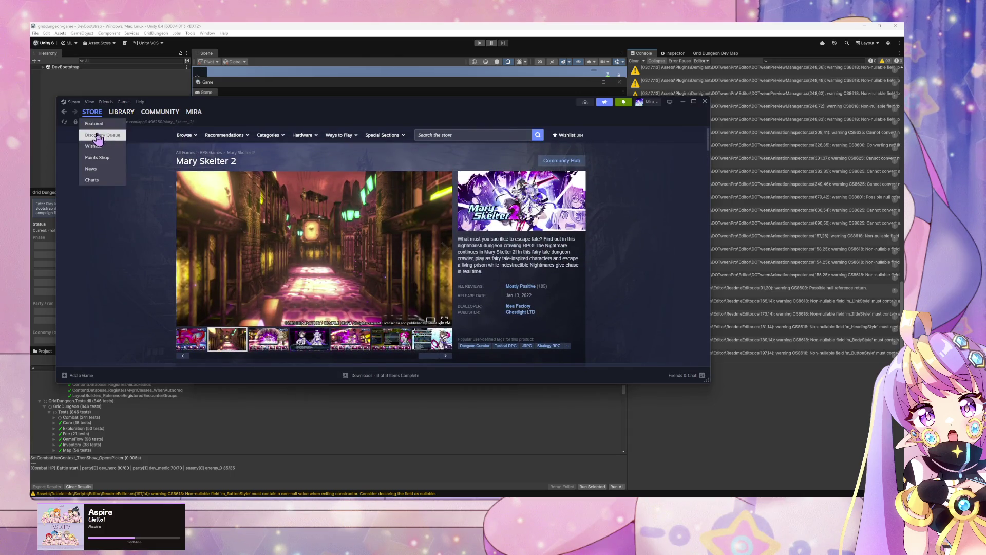
# - Open Class of Heroes 3 Remaster's store page from the library
pyautogui.click(121, 112)
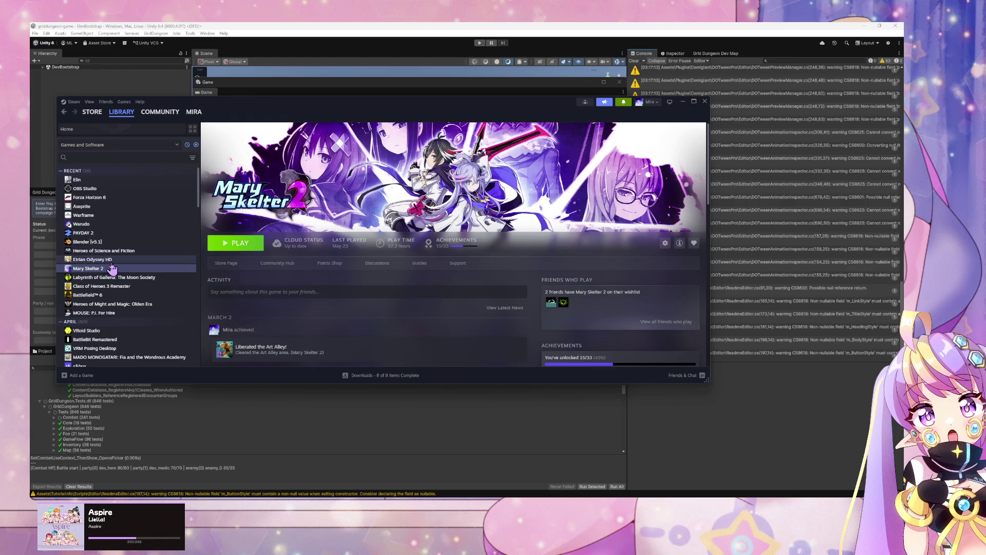
pyautogui.click(91, 286)
pyautogui.click(223, 264)
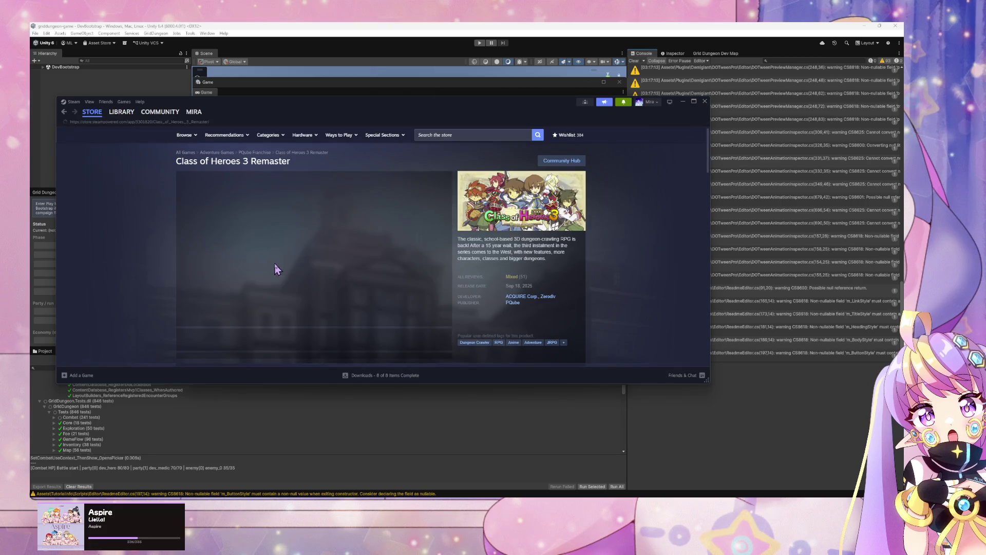
# - Watch the Class of Heroes 3 Remaster trailer, then return to the Unity editor
pyautogui.scroll(-1, 267, 271)
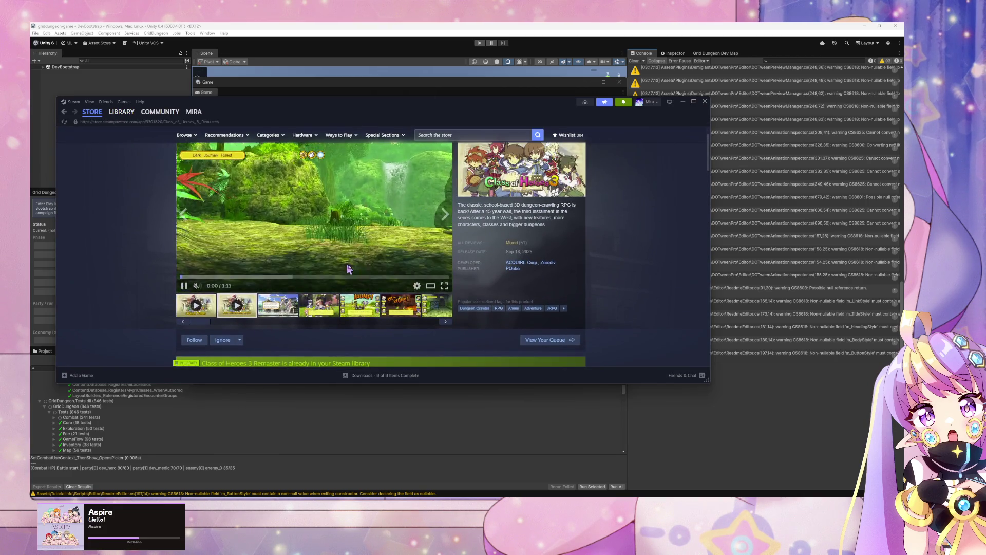
pyautogui.scroll(1, 509, 296)
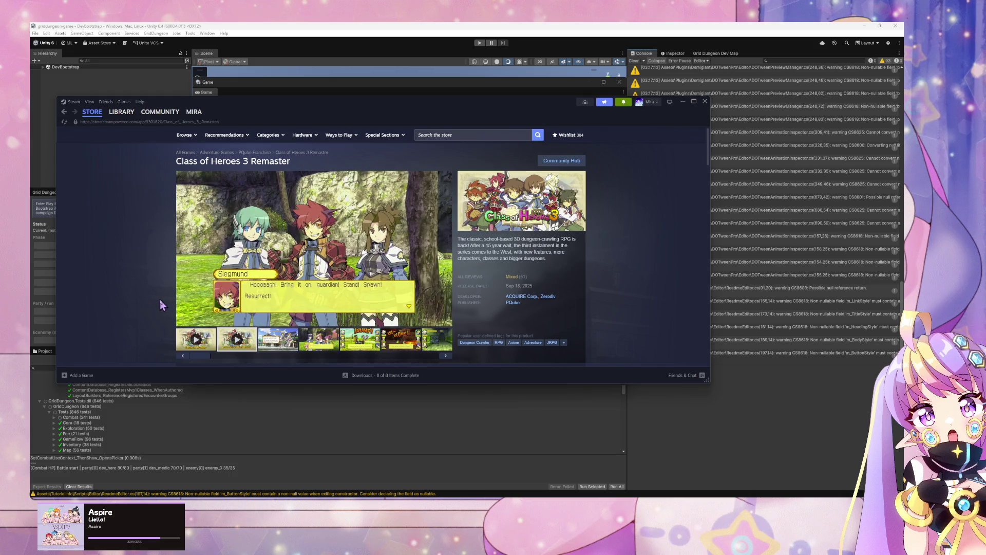
pyautogui.click(686, 389)
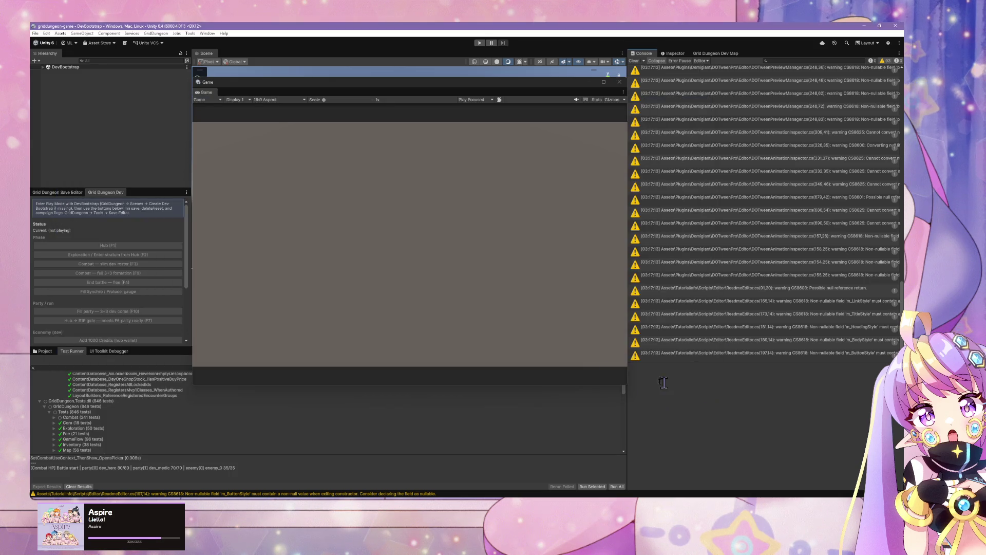
# - Run all GridDungeon tests in the Test Runner until they pass, then return to Cursor
pyautogui.scroll(2, 139, 415)
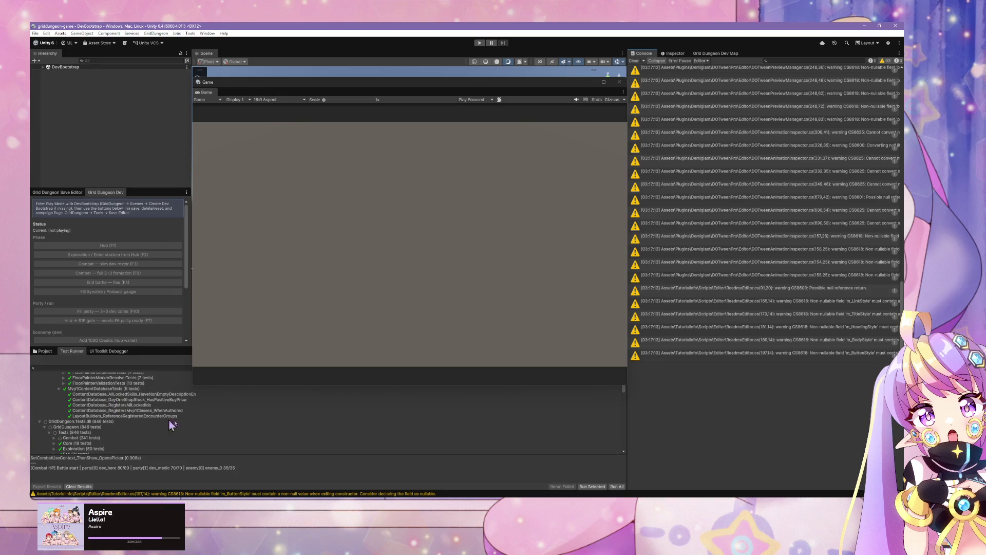
pyautogui.click(617, 487)
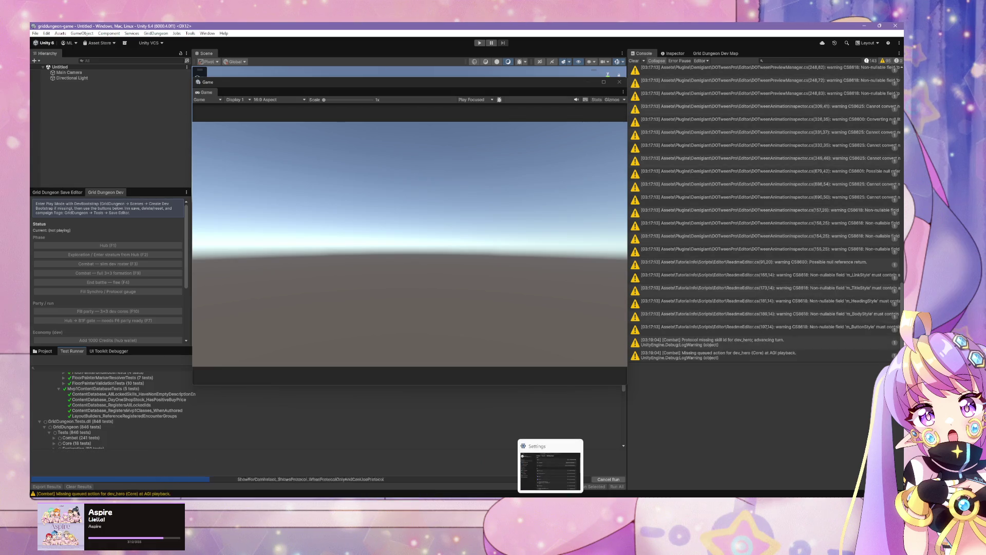
pyautogui.moveTo(562, 497)
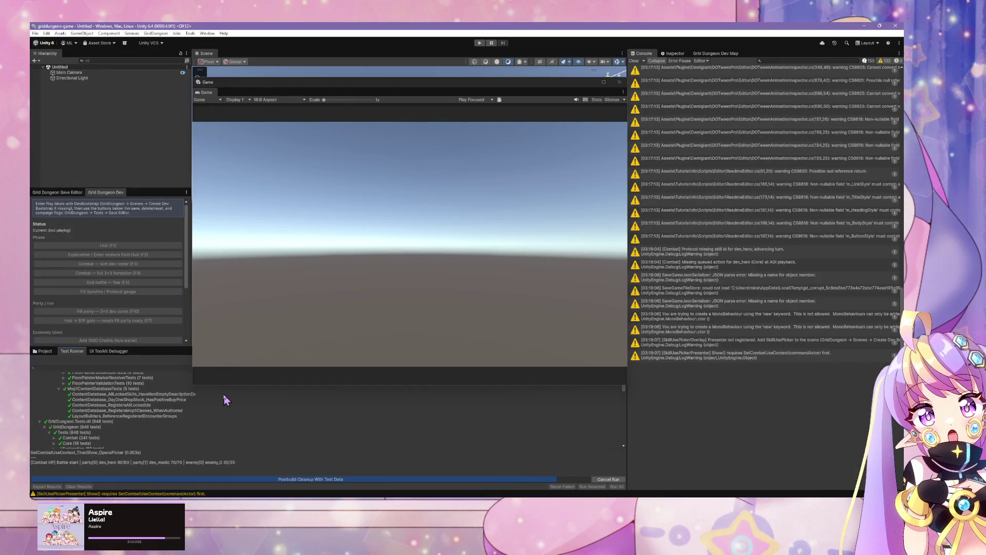
pyautogui.scroll(3, 247, 444)
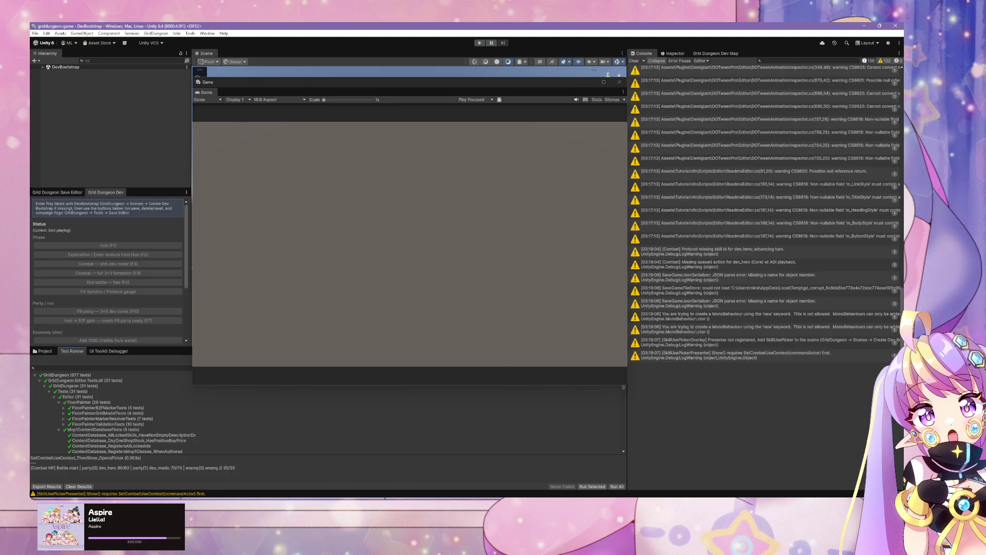
pyautogui.click(565, 475)
pyautogui.write('regress')
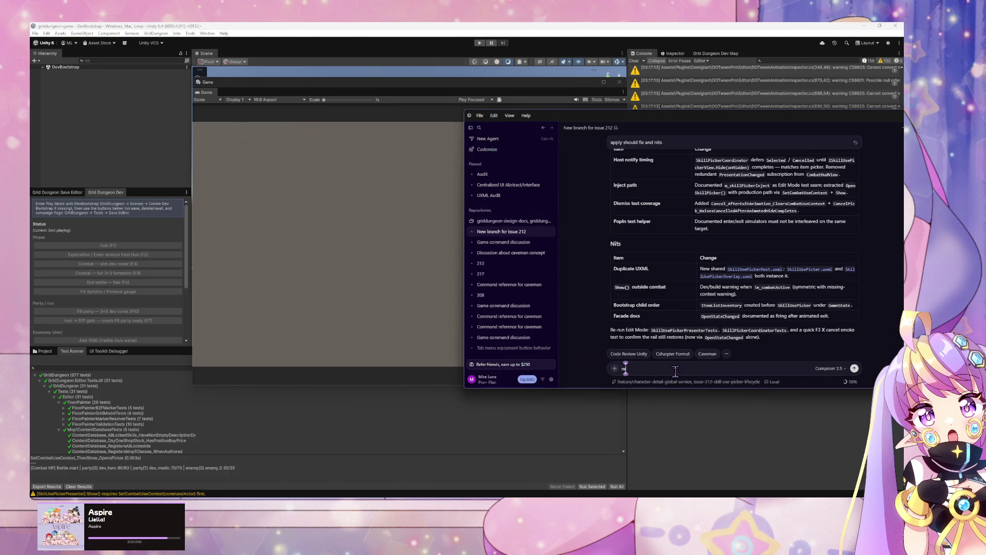
# - Ask the agent 'regression/smoke test?' and start Unity's Play mode
pyautogui.write('ion')
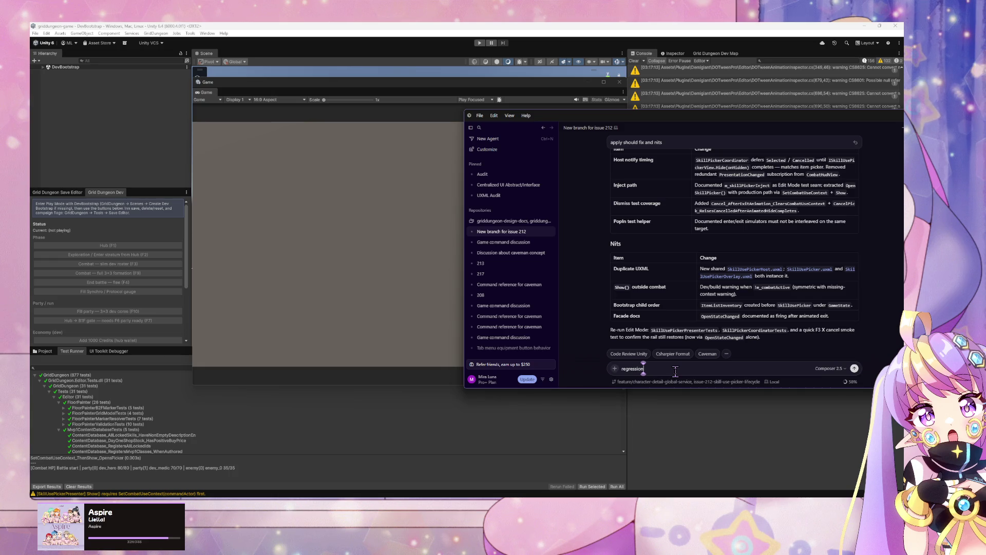
pyautogui.write('/smoke test?')
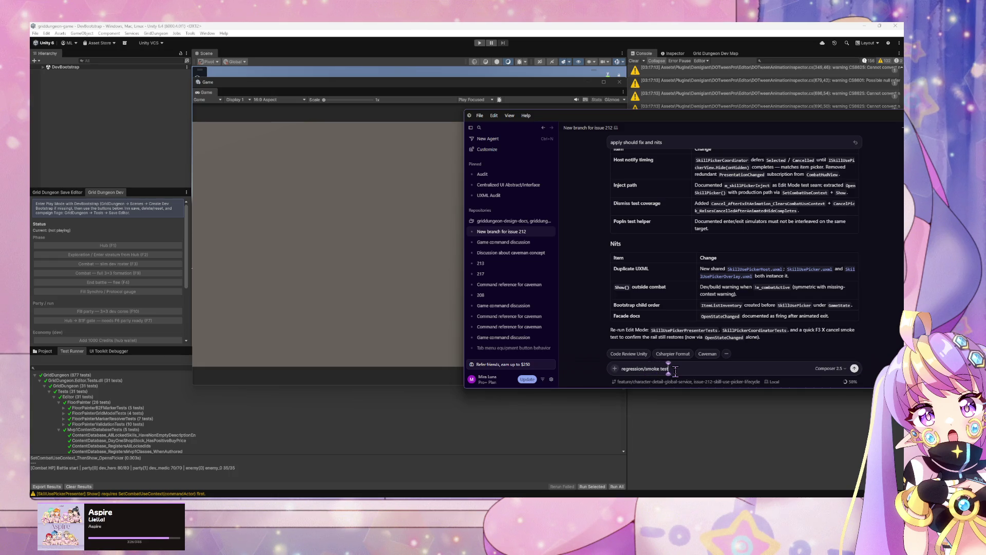
pyautogui.press('Return')
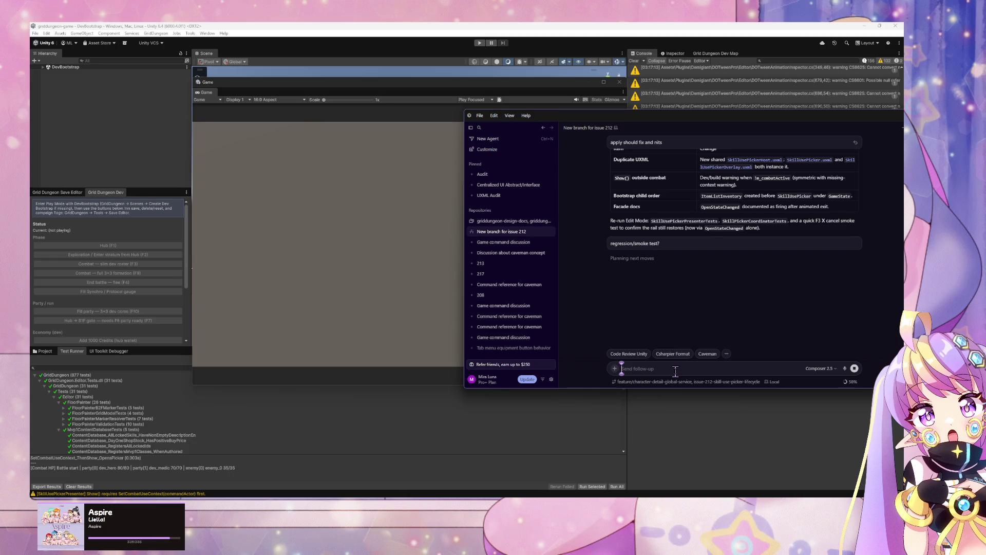
pyautogui.click(480, 43)
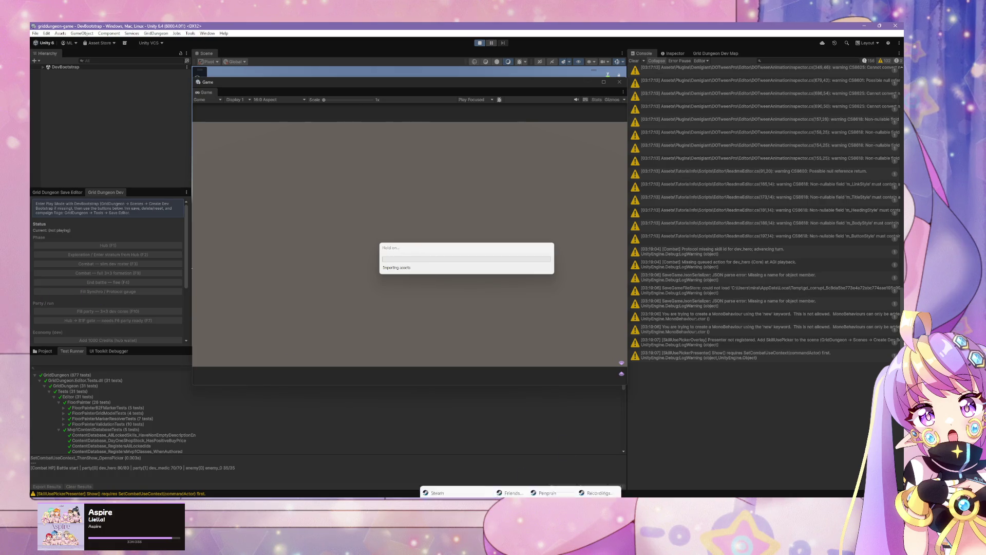
pyautogui.hotkey('alt', 'Tab')
pyautogui.scroll(-1, 506, 284)
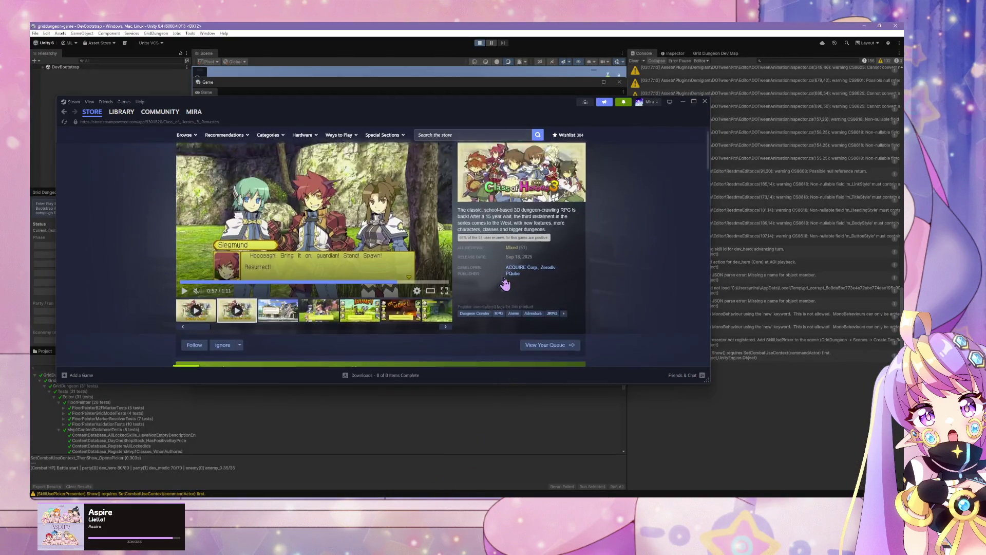
pyautogui.scroll(-20, 509, 285)
pyautogui.scroll(-8, 520, 286)
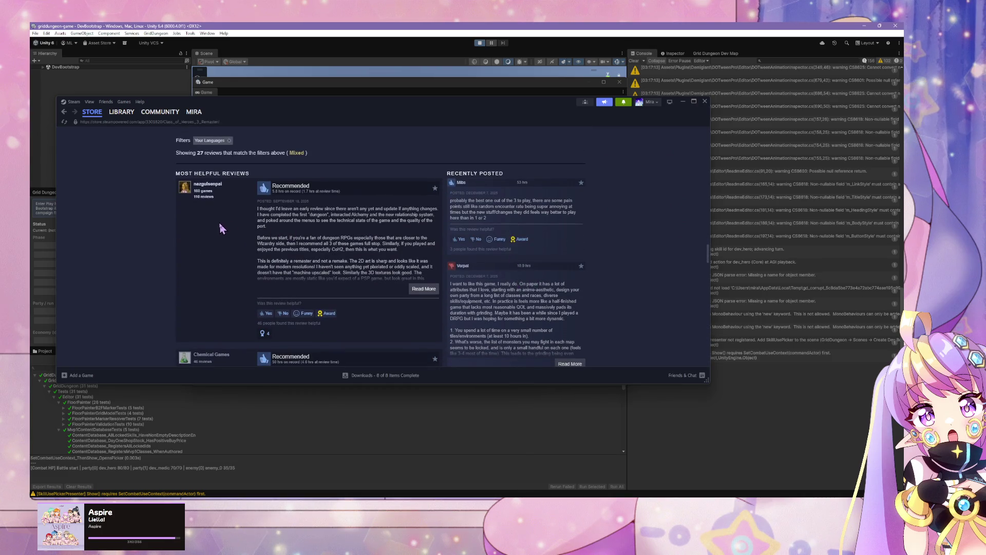
pyautogui.scroll(-5, 216, 225)
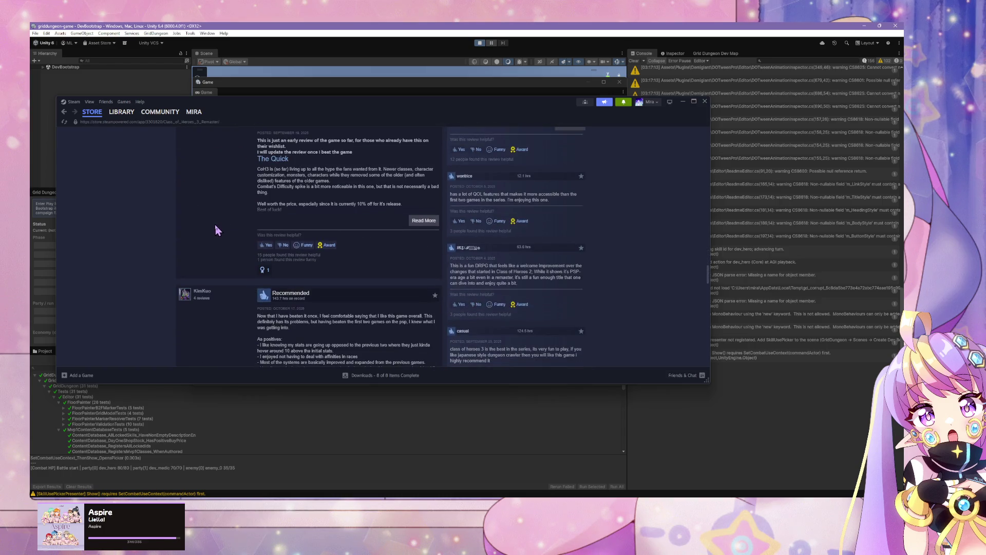
pyautogui.scroll(-2, 215, 224)
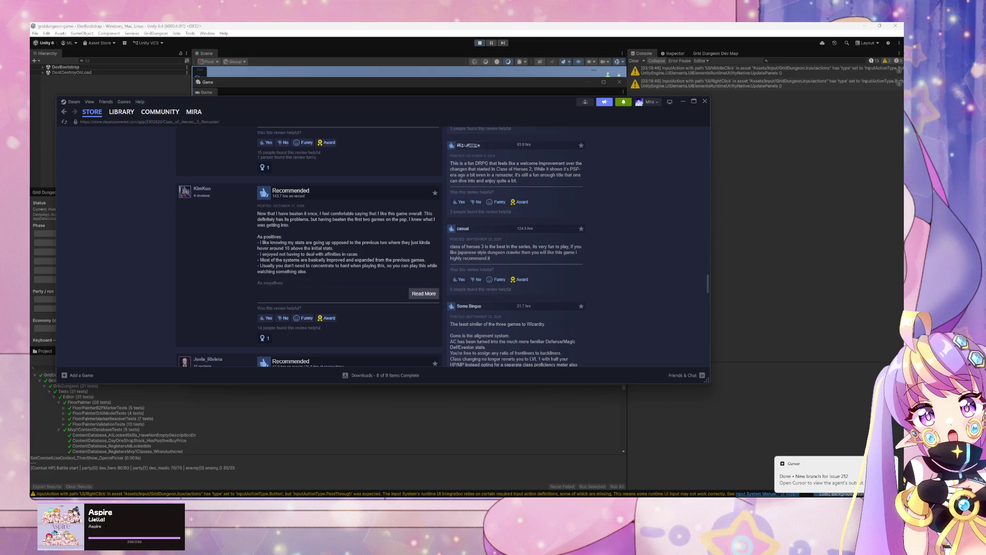
pyautogui.click(771, 341)
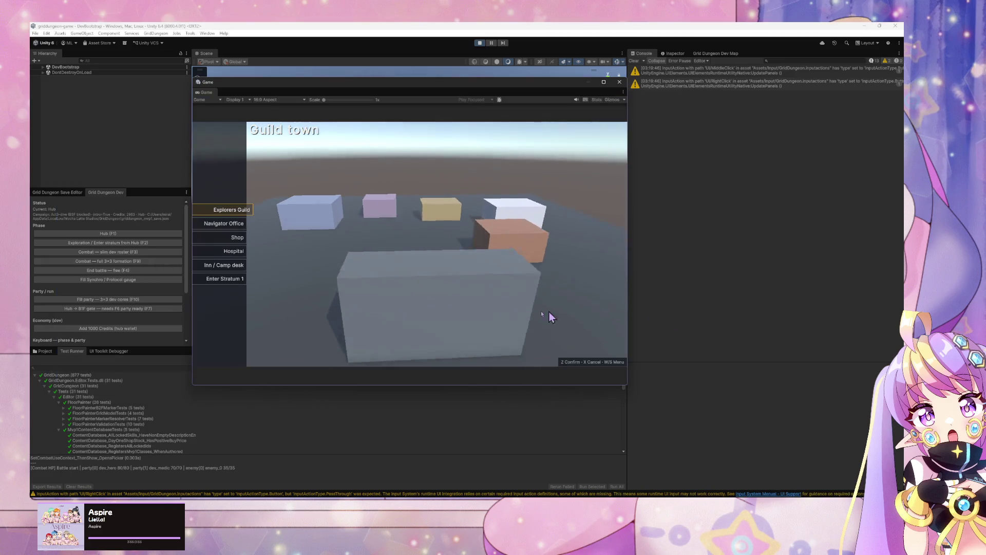
pyautogui.hotkey('alt', 'Tab')
pyautogui.moveTo(543, 493)
pyautogui.click(469, 466)
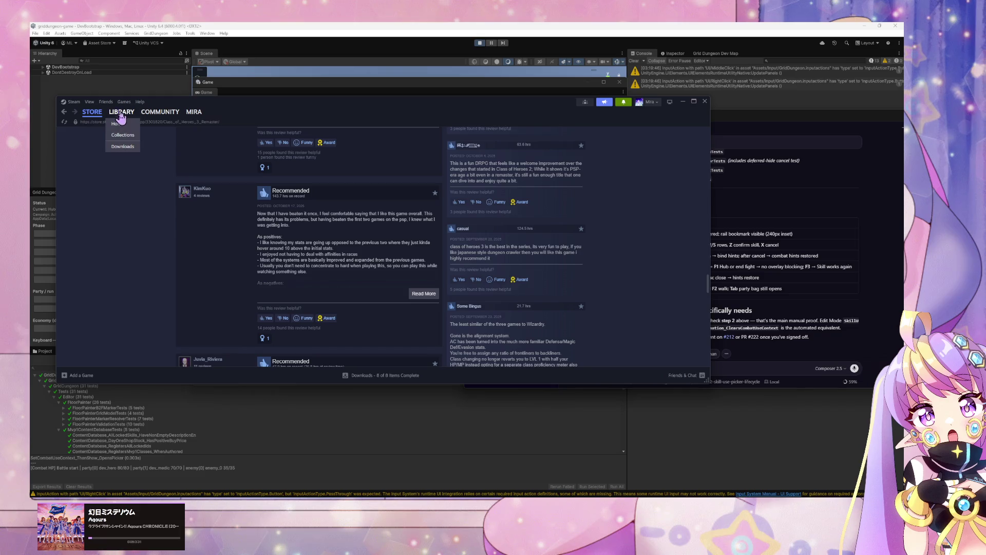
# - Find Labyrinth of Galleria: The Moon Society by searching 'laby' and open its store page
pyautogui.click(121, 111)
pyautogui.click(81, 154)
pyautogui.write('laby')
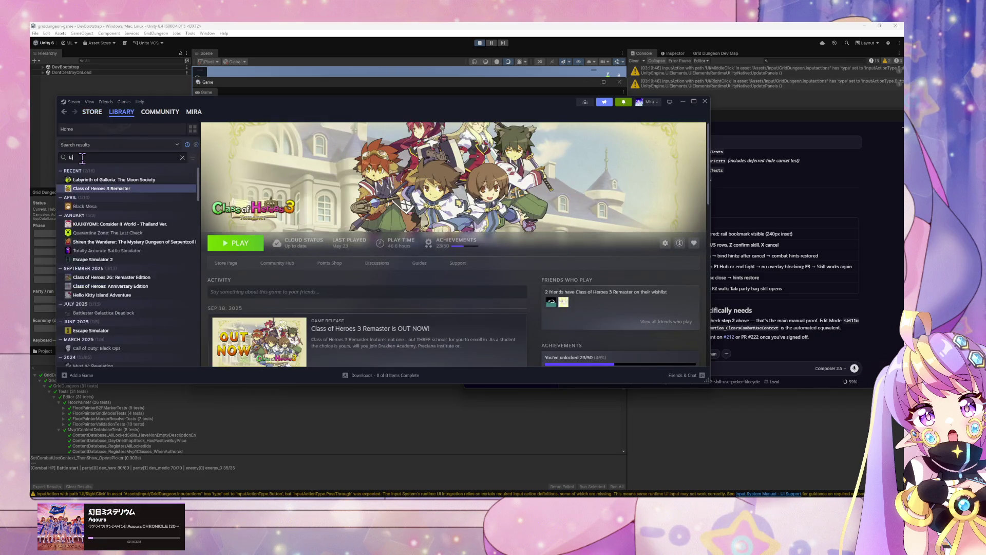
pyautogui.click(113, 181)
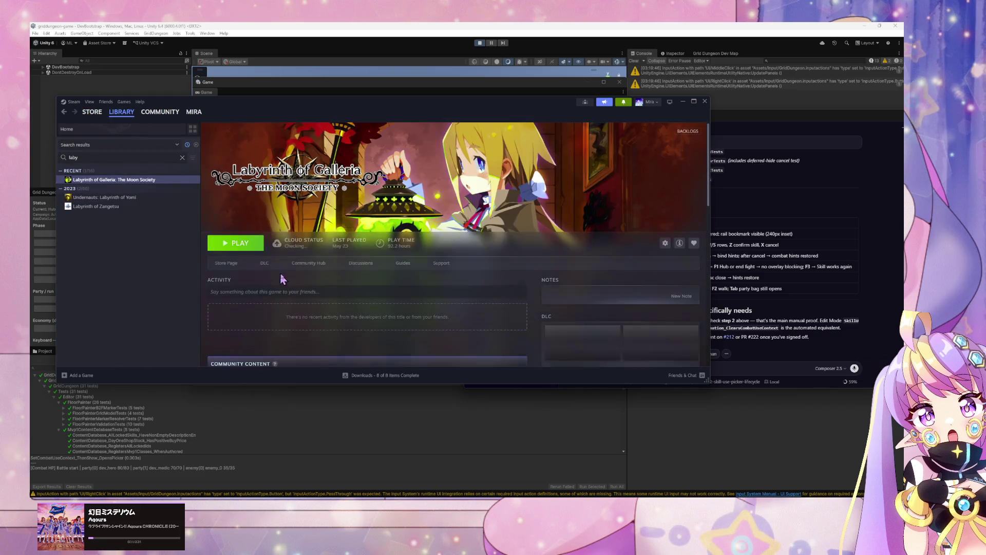
pyautogui.click(229, 267)
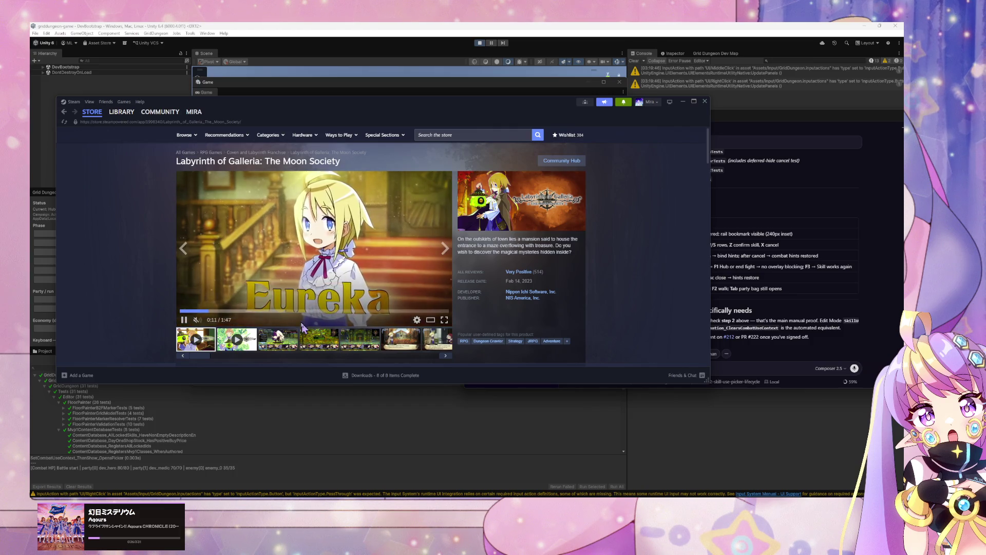
# - Scrub the trailer and pause it at 0:10, bringing the Cursor chat forward
pyautogui.click(245, 311)
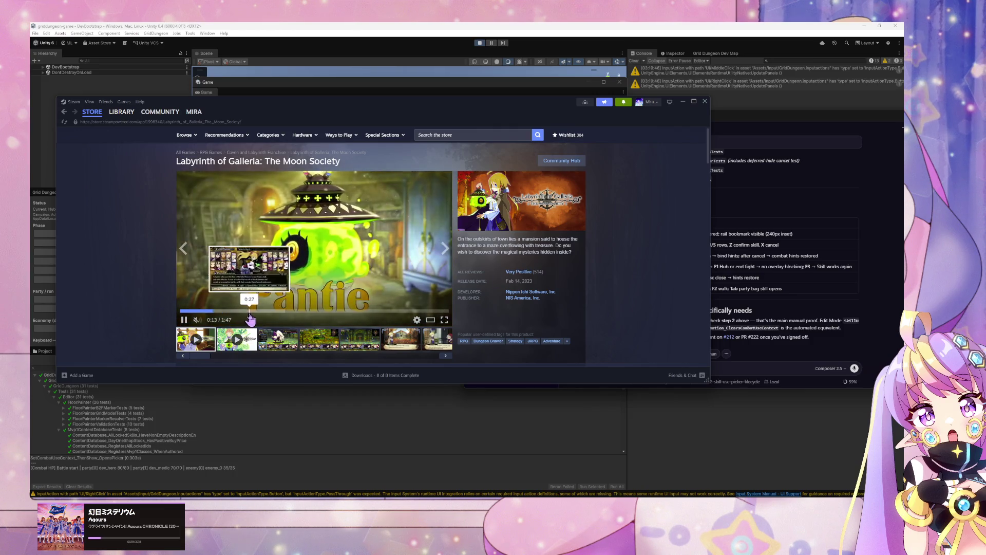
pyautogui.click(220, 318)
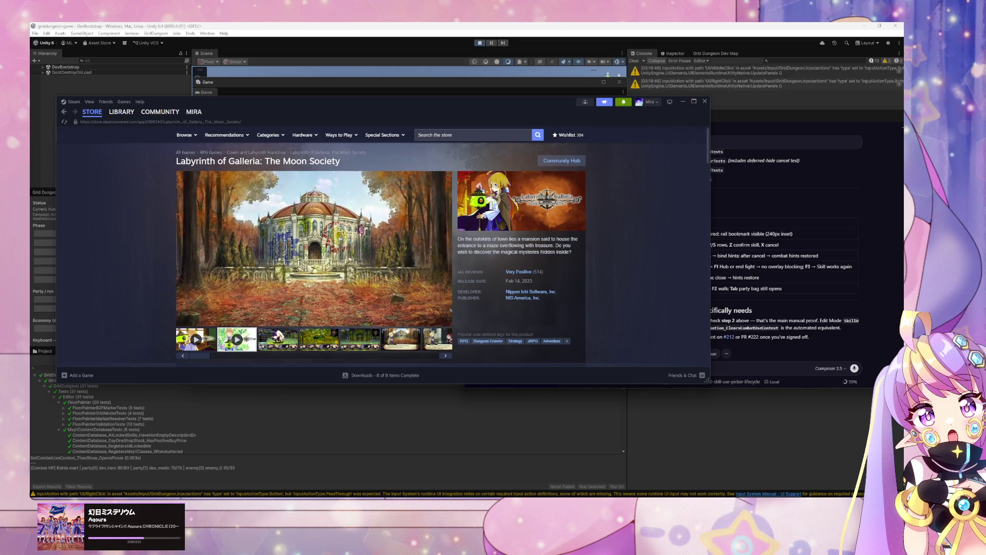
pyautogui.click(286, 295)
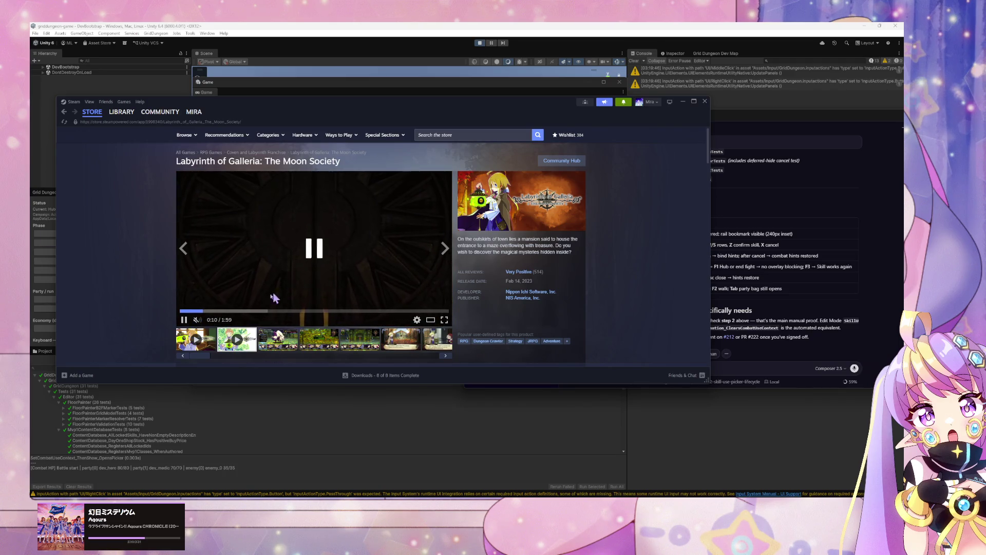
pyautogui.click(773, 346)
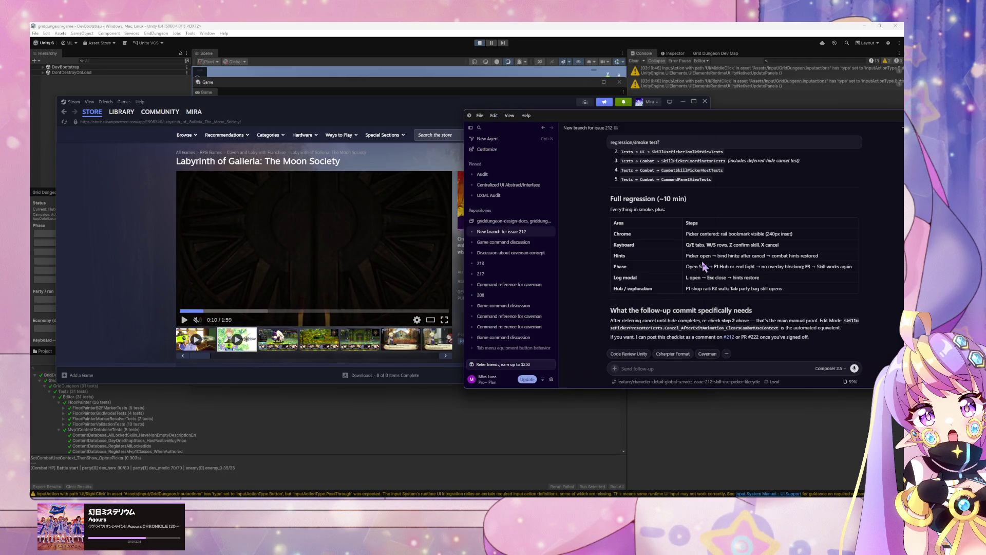
# - Stop and restart Unity's Play mode
pyautogui.scroll(2, 691, 265)
pyautogui.scroll(-2, 666, 316)
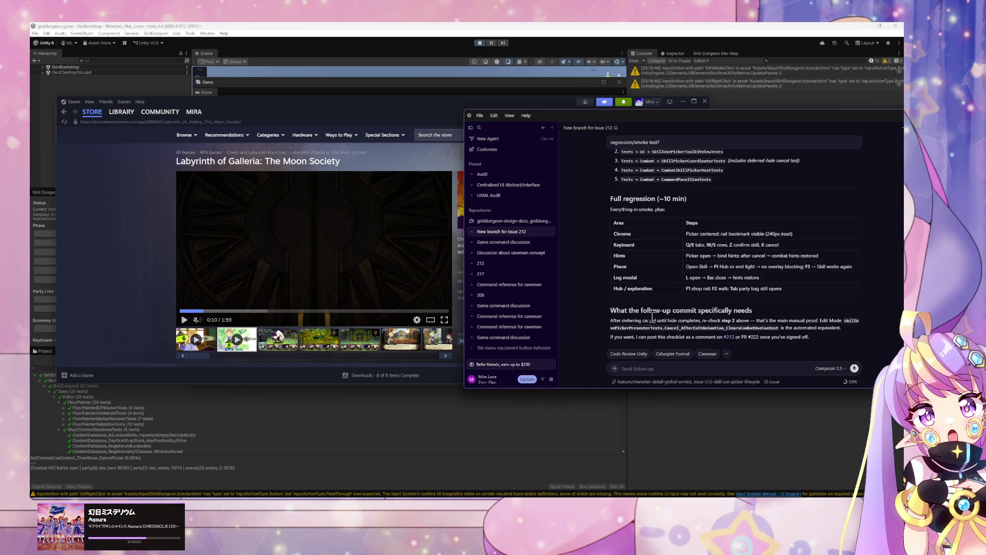
pyautogui.click(520, 403)
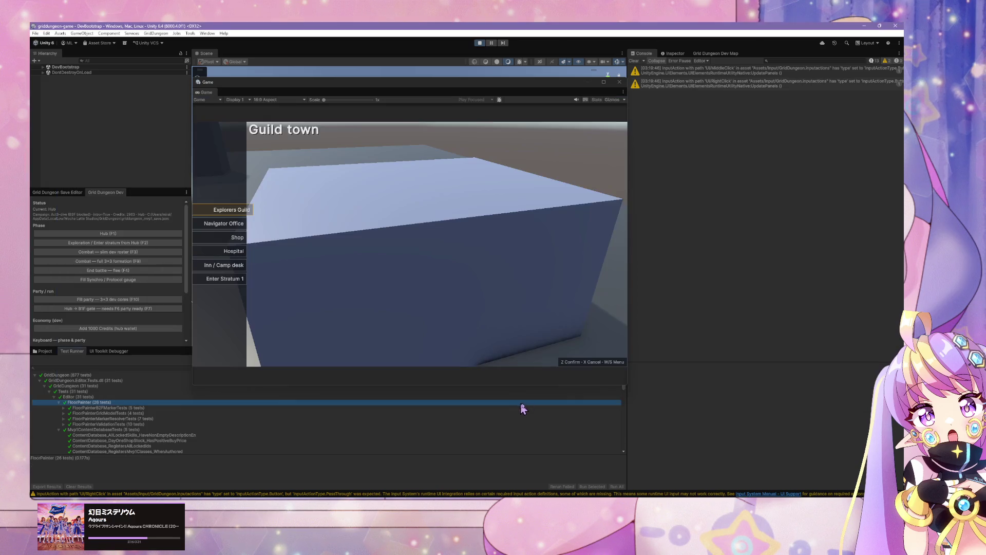
pyautogui.click(482, 44)
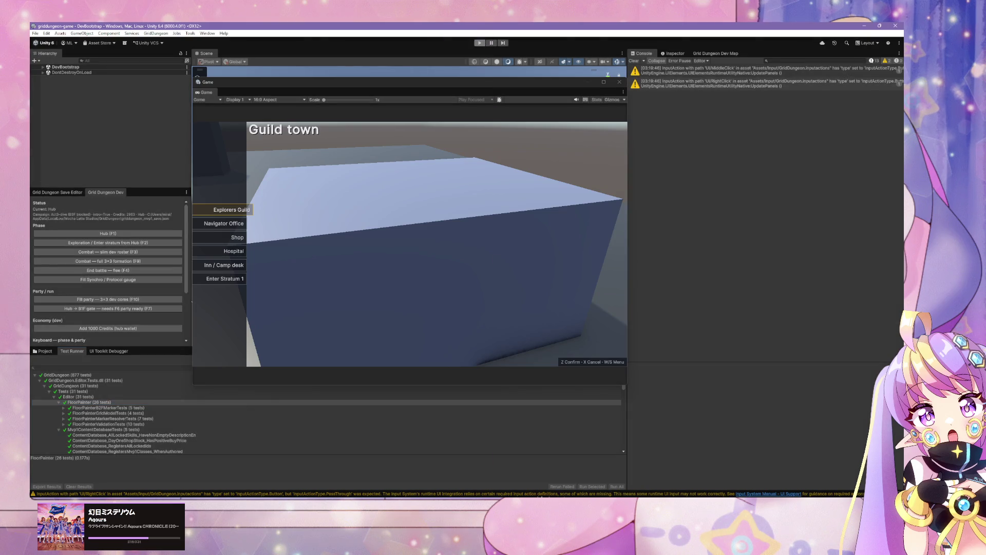
pyautogui.hotkey('alt', 'Tab')
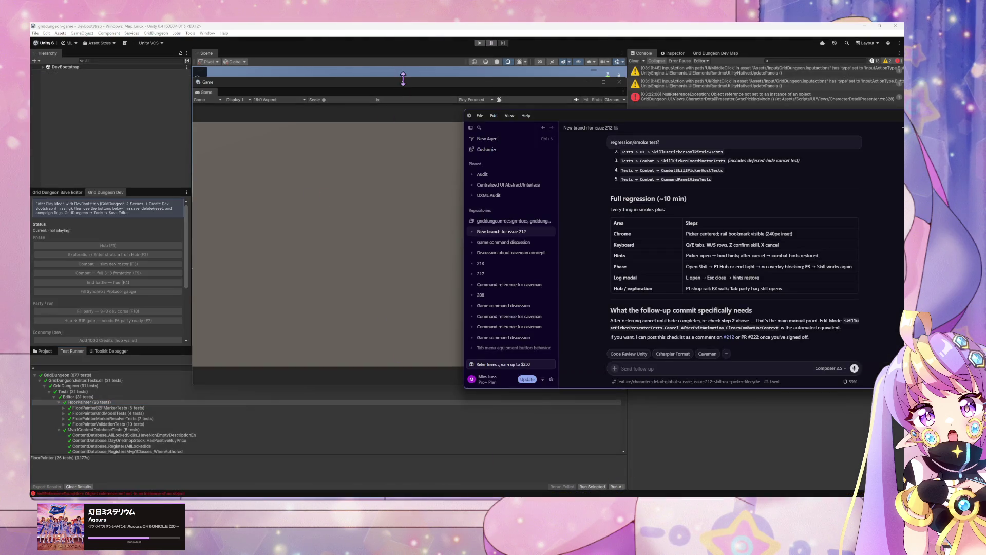
pyautogui.click(480, 42)
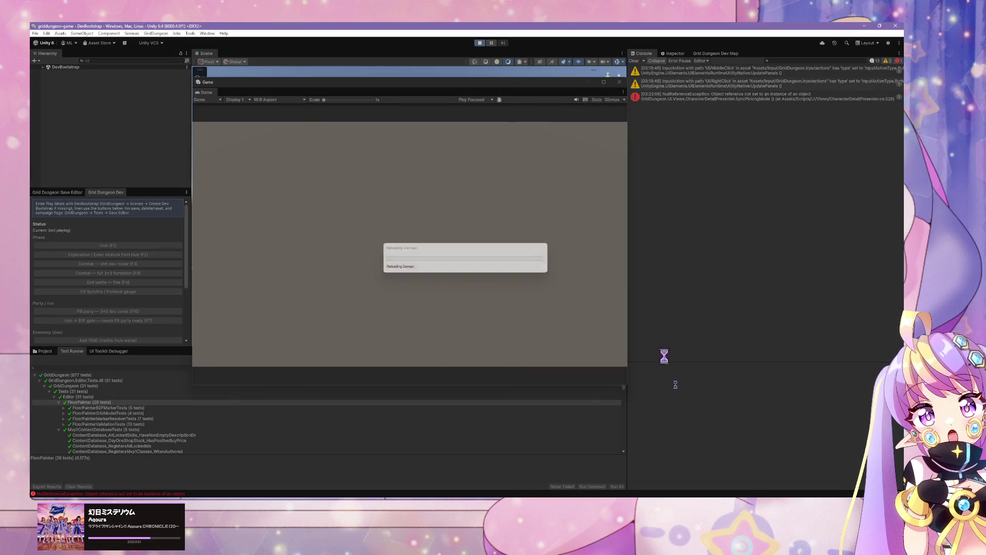
# - Scroll the Cursor chat to the Smoke test checklist and clear Unity's console
pyautogui.hotkey('alt', 'Tab')
pyautogui.scroll(2, 652, 281)
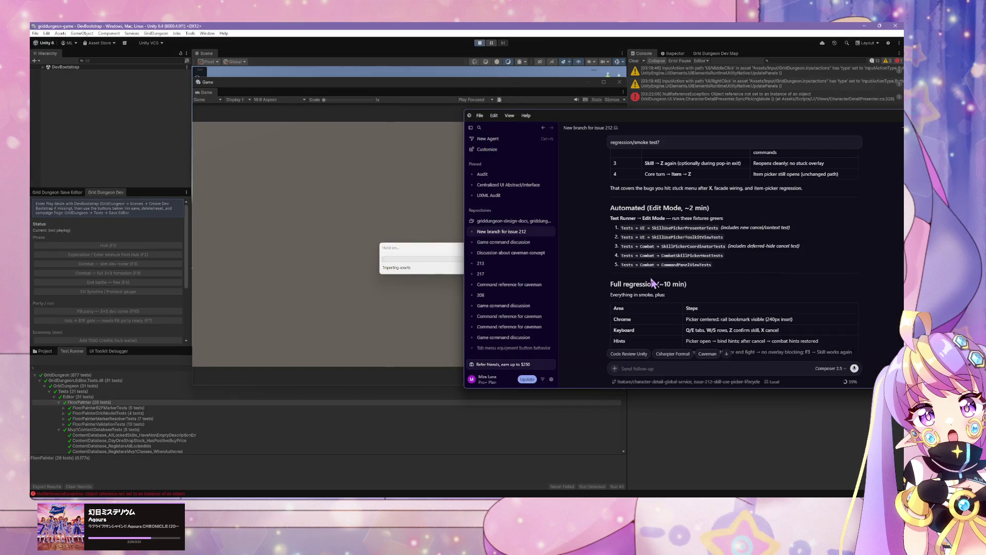
pyautogui.scroll(3, 652, 282)
pyautogui.scroll(-3, 650, 279)
pyautogui.scroll(2, 650, 279)
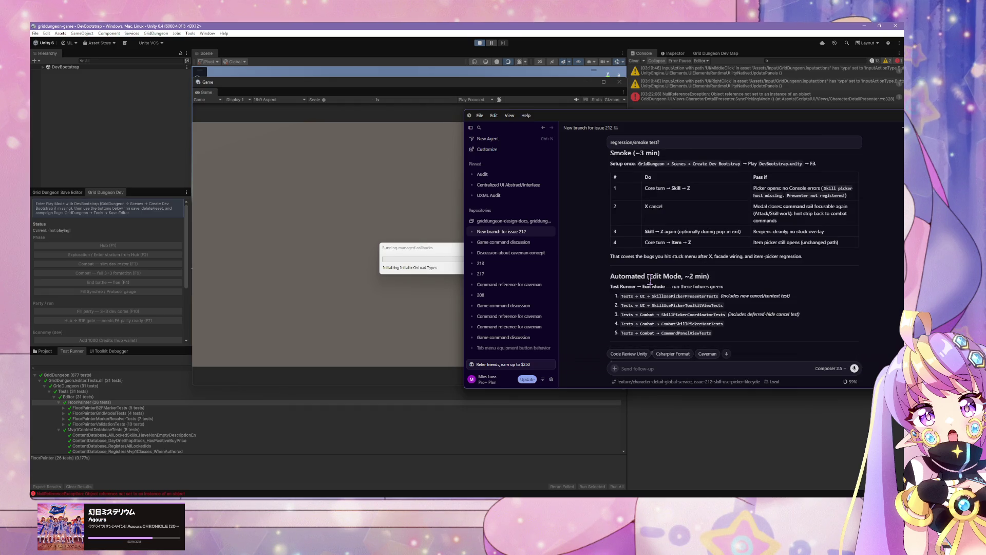
pyautogui.scroll(-5, 650, 279)
pyautogui.scroll(5, 651, 282)
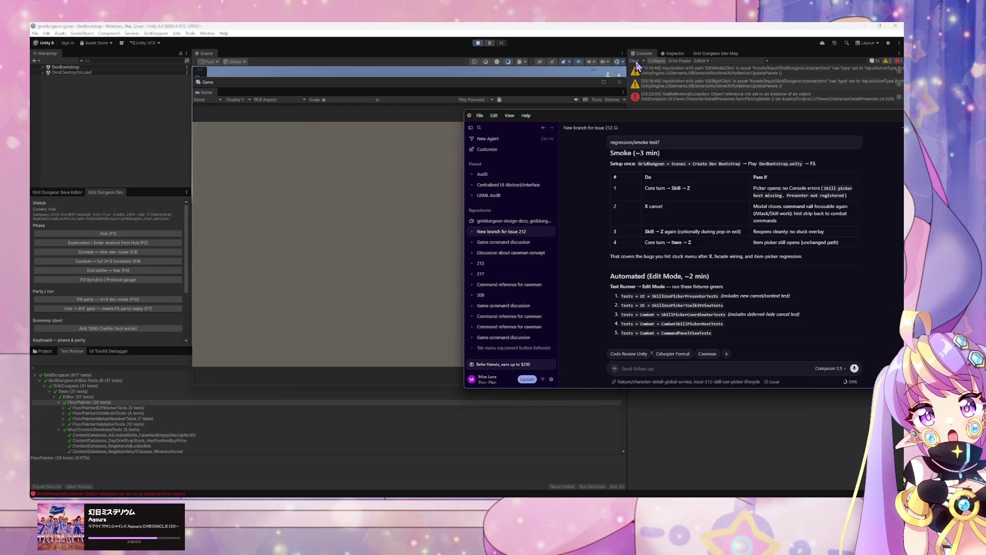
pyautogui.click(635, 61)
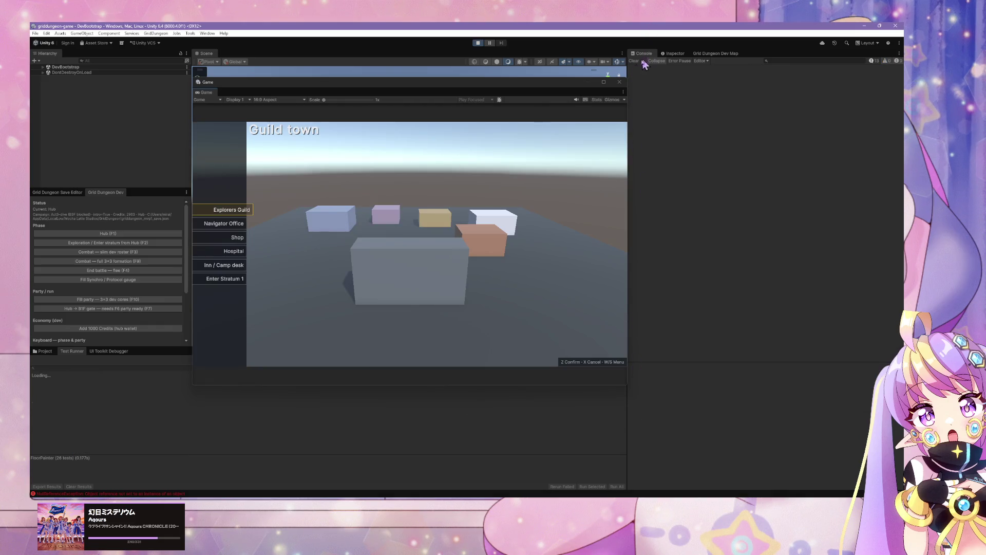
# - Use the s and z dev hotkeys to take the game from Guild town into Exploration
pyautogui.press('s')
pyautogui.press('s')
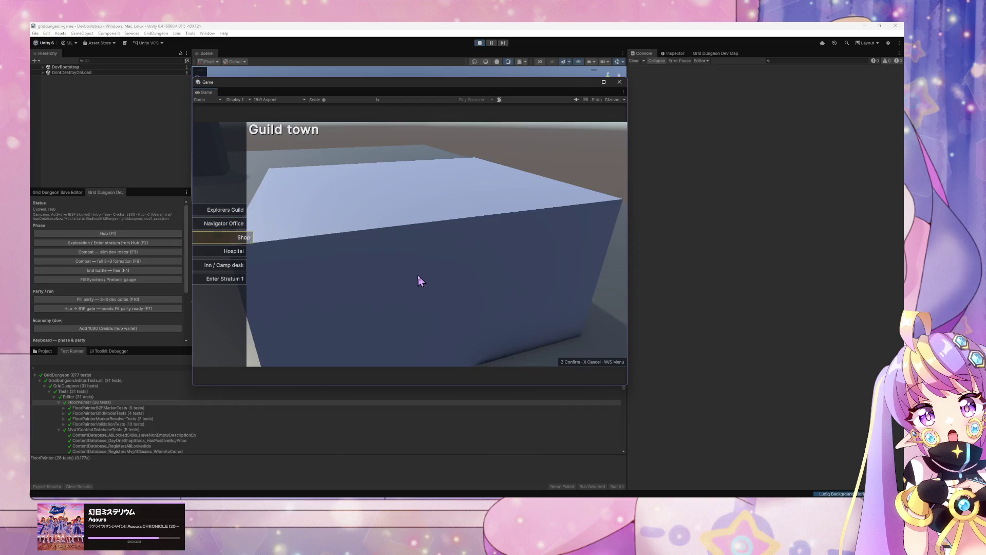
pyautogui.press('s')
pyautogui.press('s')
pyautogui.press('s')
pyautogui.press('z')
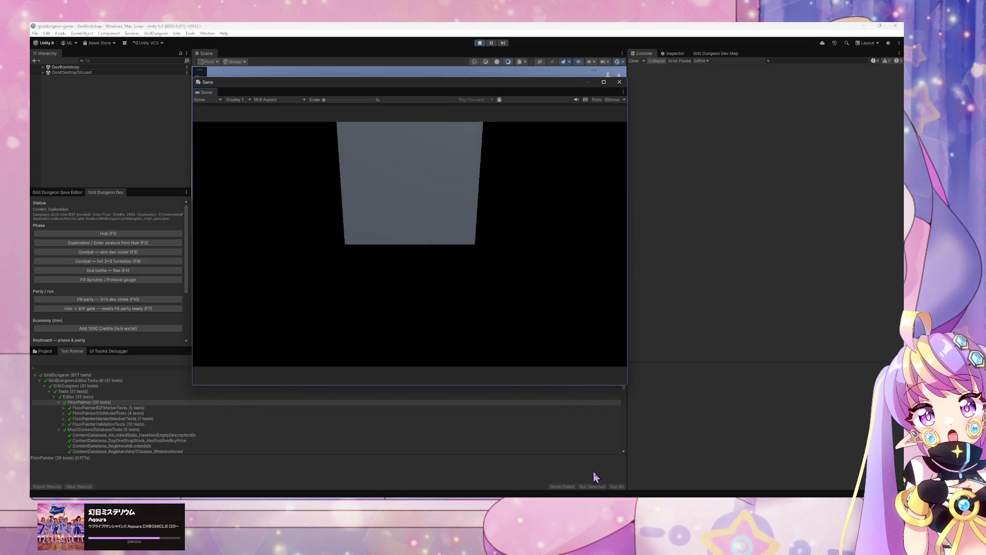
pyautogui.hotkey('alt', 'Tab')
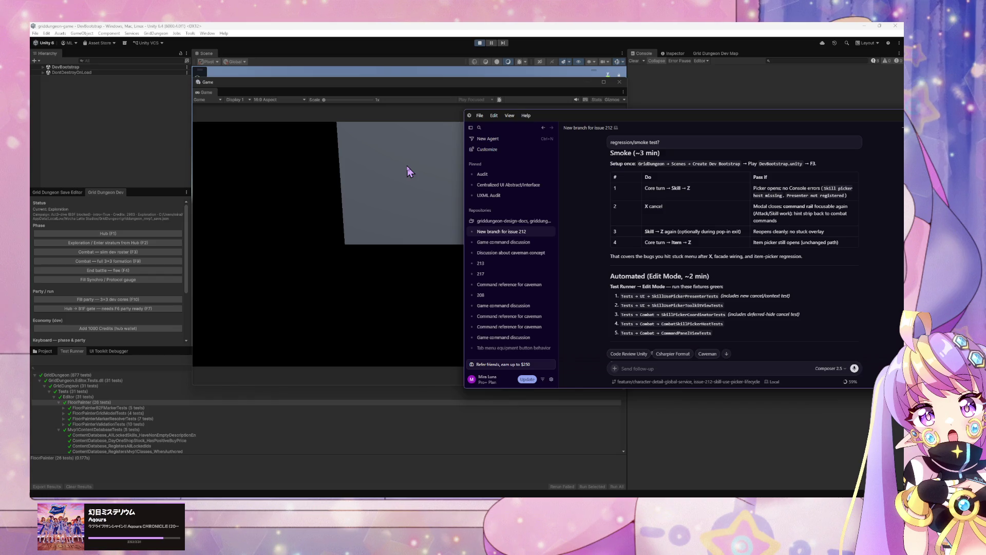
pyautogui.click(409, 172)
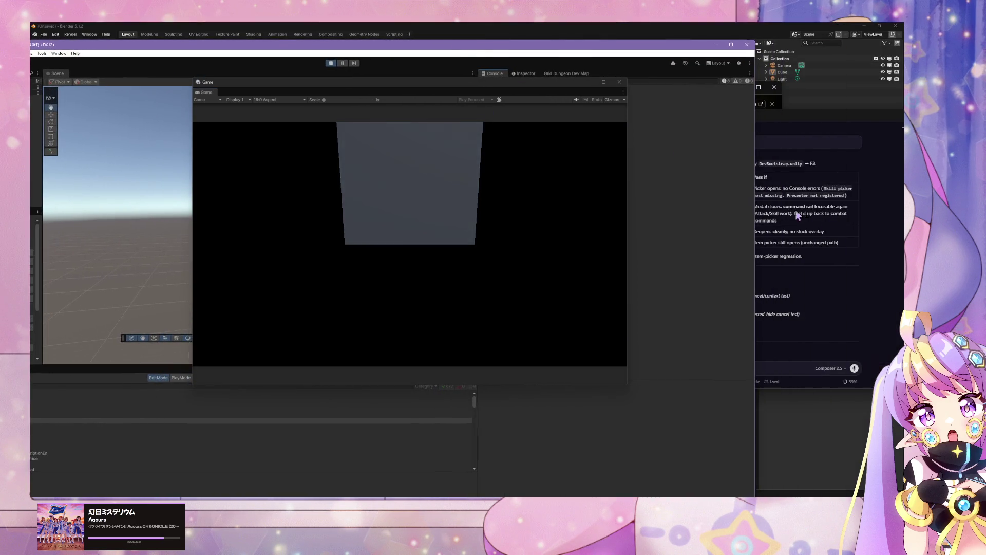
# - Place the Game window left of the Cursor chat and walk the party down the dungeon street
pyautogui.moveTo(753, 188); pyautogui.dragTo(600, 188)
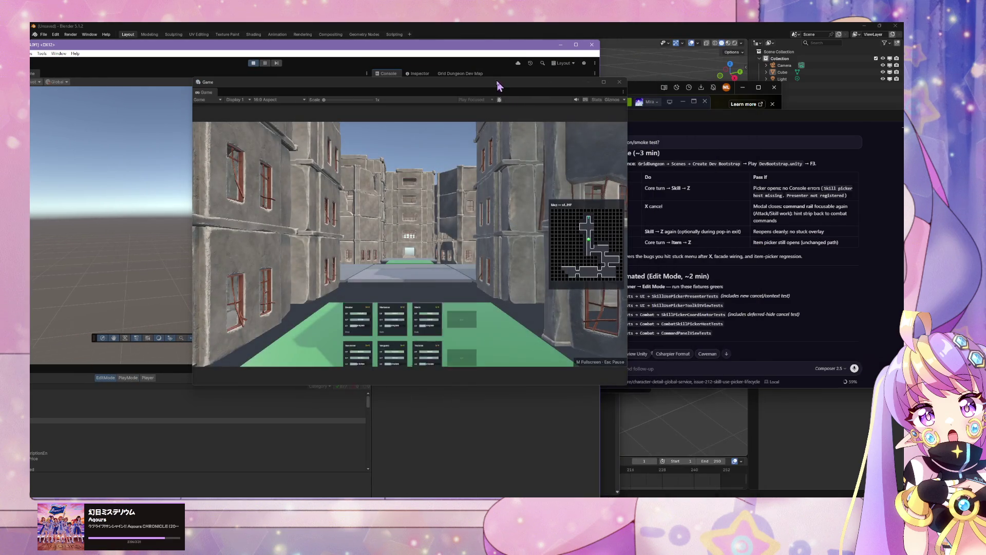
pyautogui.moveTo(498, 86); pyautogui.dragTo(396, 91)
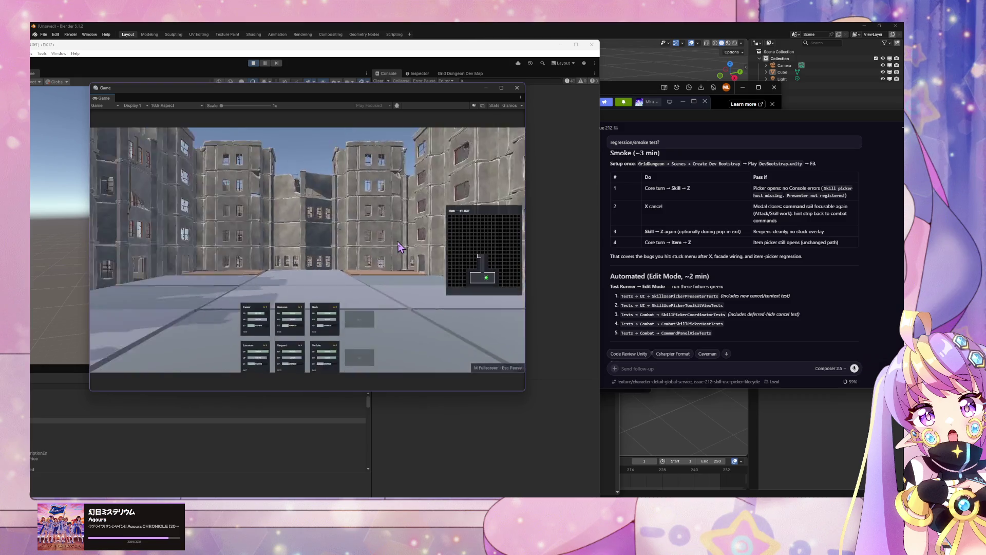
pyautogui.press('Left')
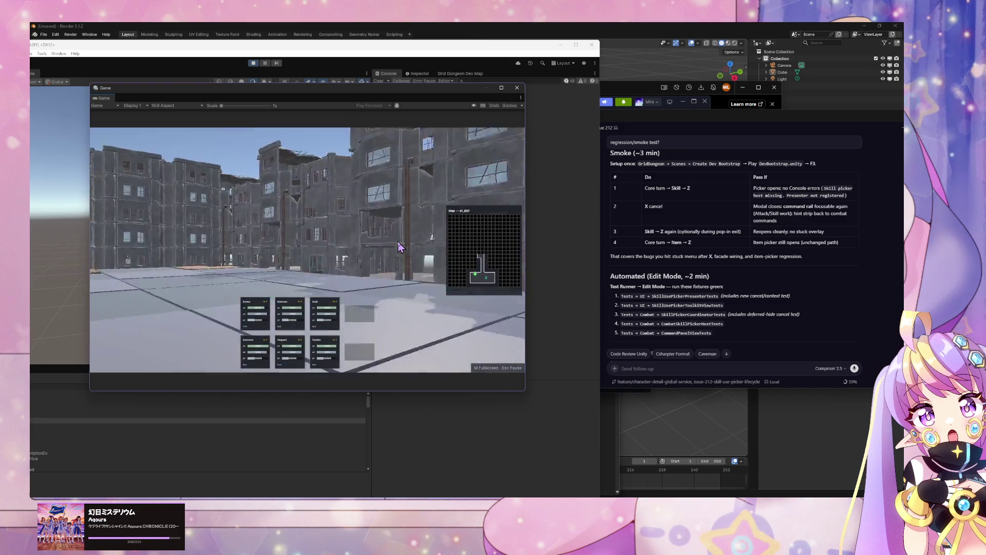
pyautogui.press('Right')
pyautogui.press('Up')
pyautogui.press('Left')
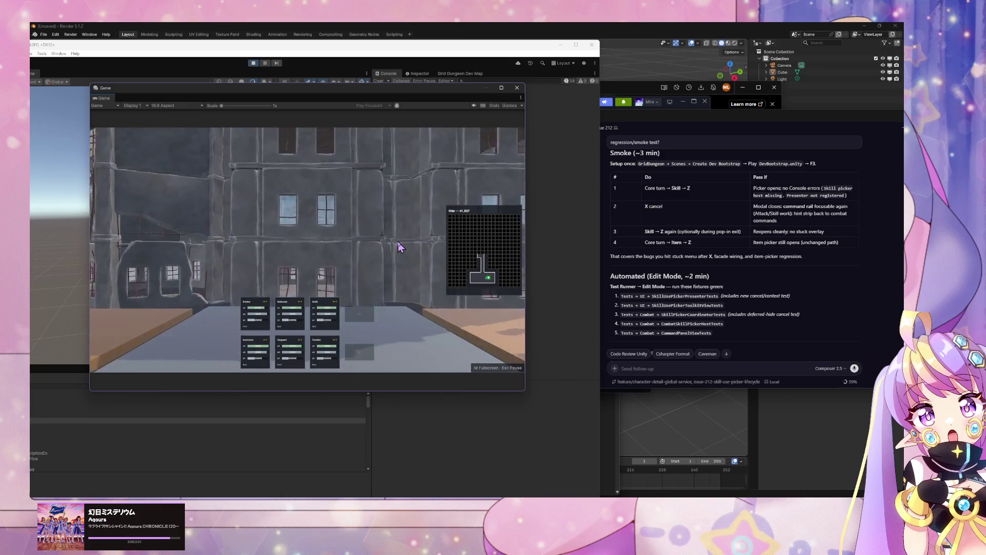
pyautogui.press('Left')
pyautogui.press('Up')
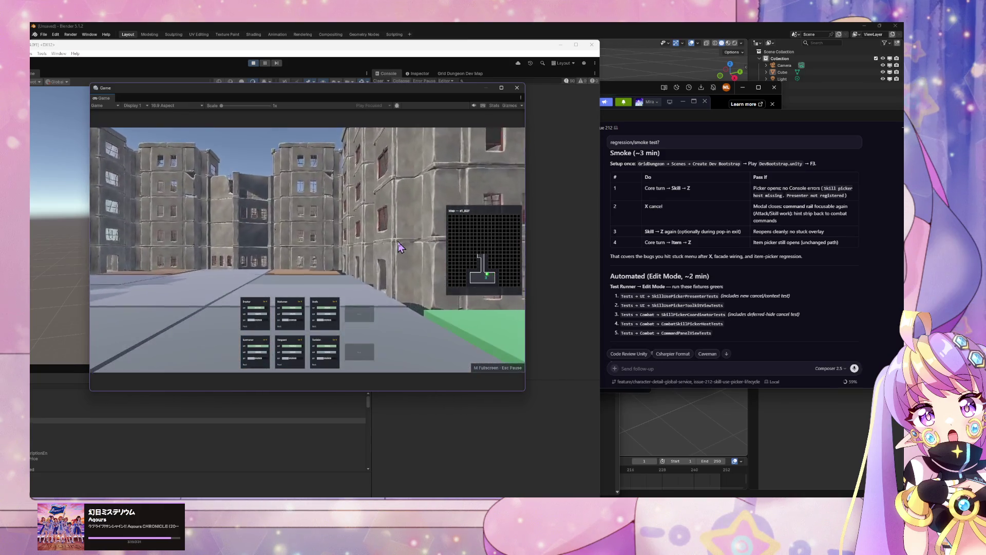
pyautogui.press('Right')
pyautogui.press('Up')
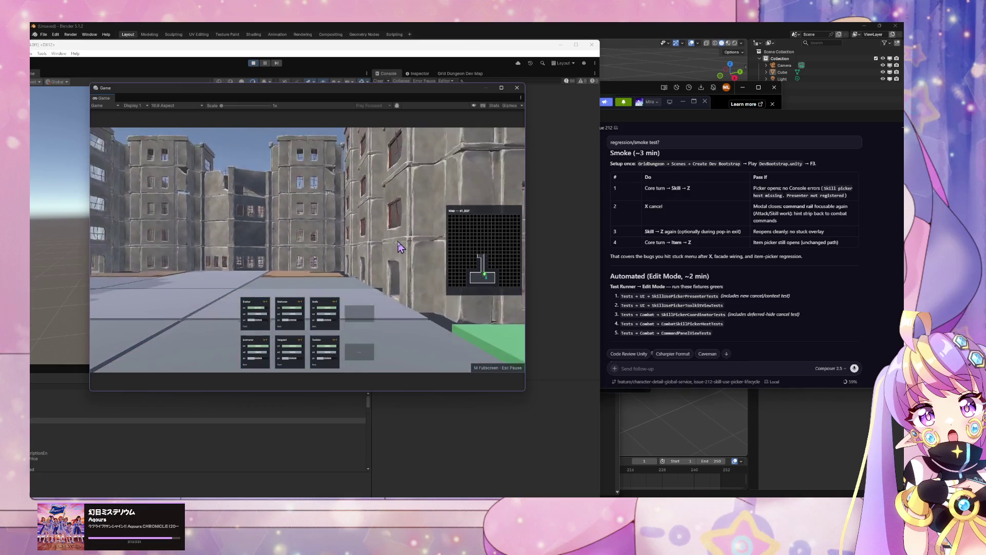
# - Trigger a combat encounter, move the command choice to Skill, and open then cancel the Skill picker
pyautogui.press('s')
pyautogui.press('s')
pyautogui.press('s')
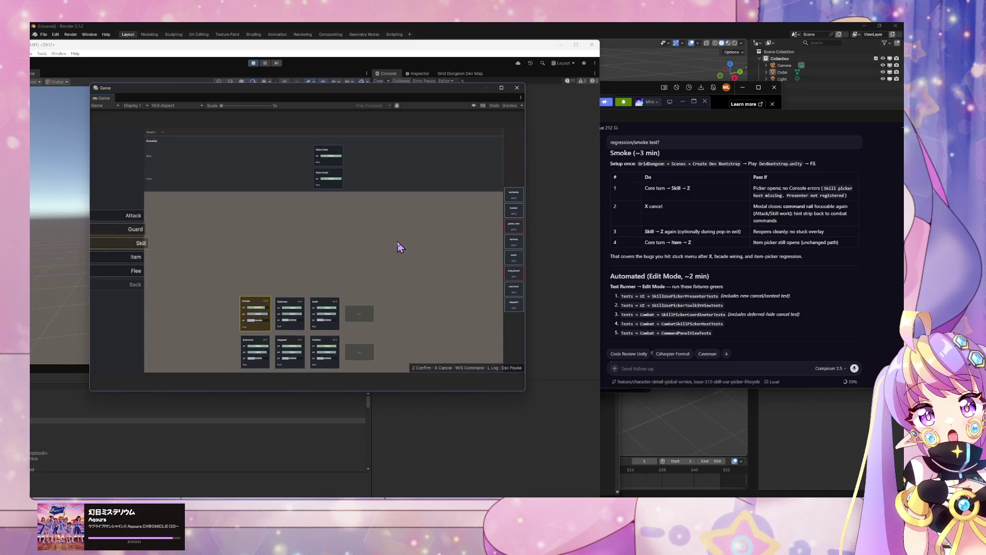
pyautogui.press('w')
pyautogui.press('w')
pyautogui.press('s')
pyautogui.press('z')
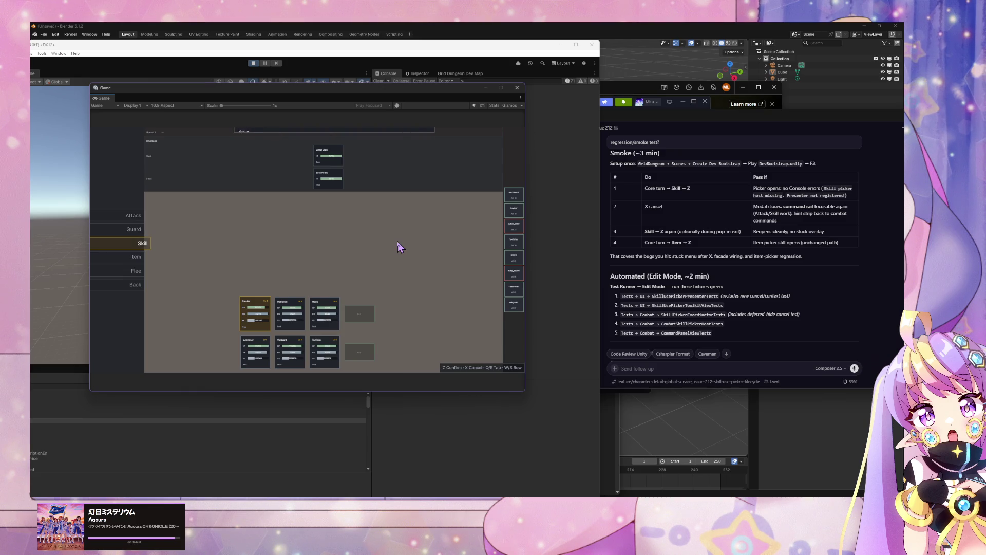
pyautogui.press('x')
pyautogui.press('z')
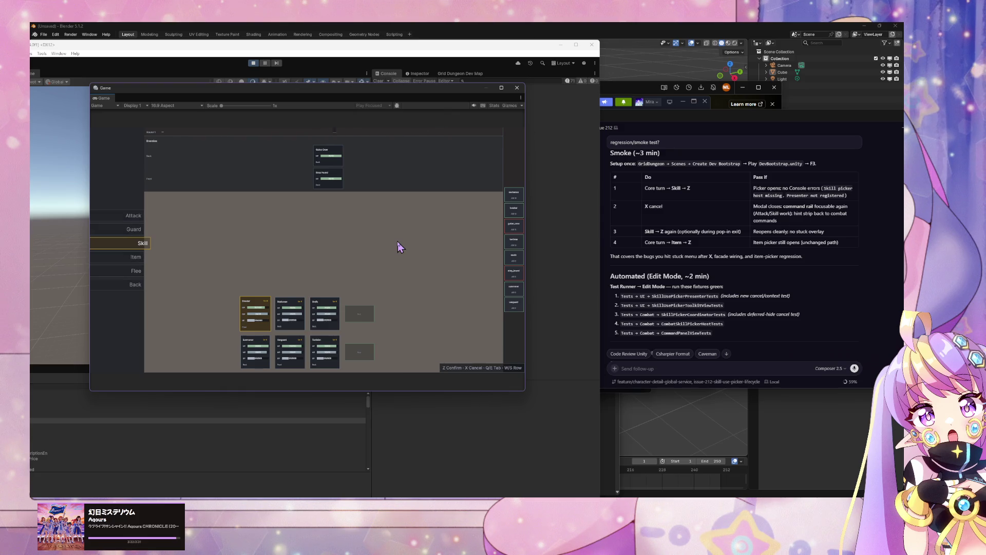
pyautogui.press('x')
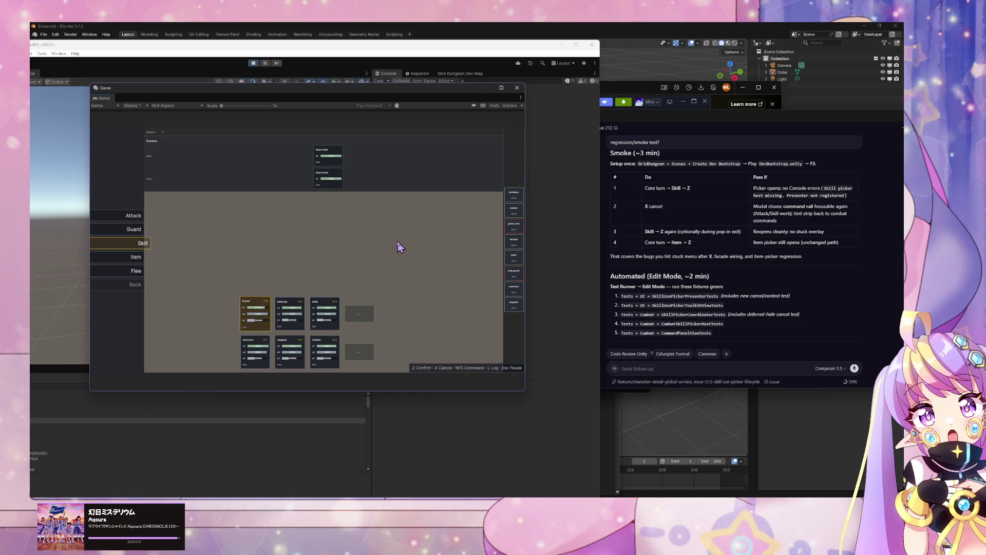
# - Rapidly reopen and cancel the Skill picker several times, then stop Play mode
pyautogui.press('z')
pyautogui.press('x')
pyautogui.press('z')
pyautogui.press('x')
pyautogui.press('z')
pyautogui.press('x')
pyautogui.press('z')
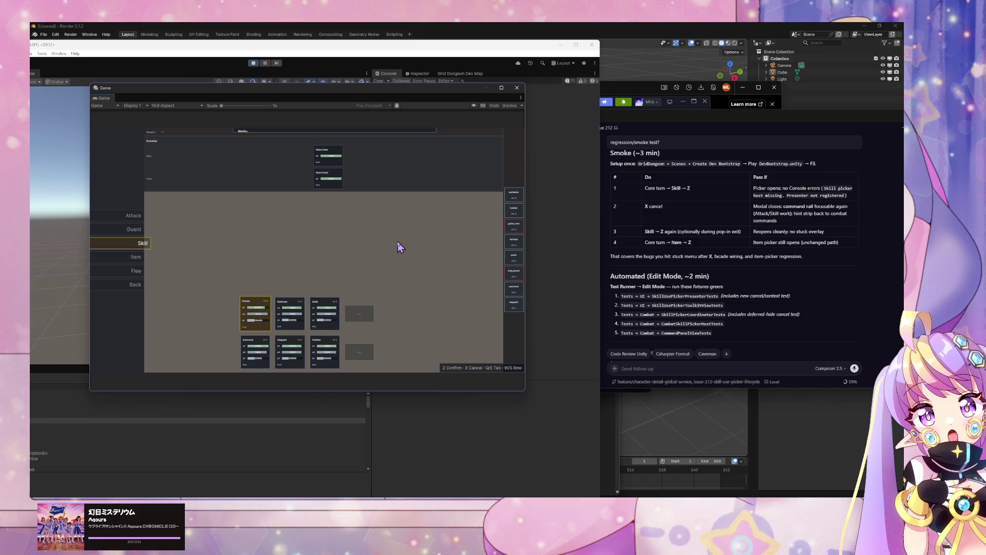
pyautogui.press('x')
pyautogui.click(253, 62)
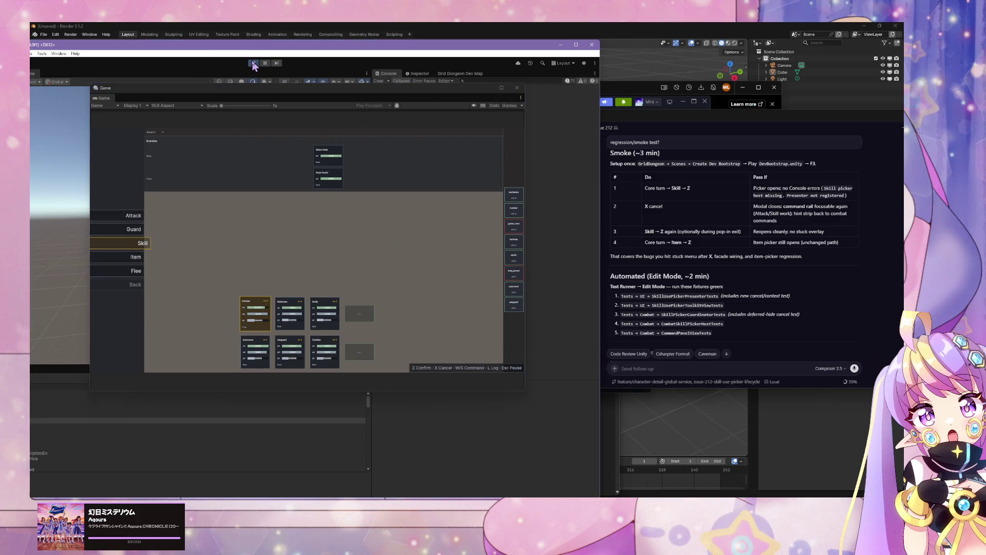
# - Draft 'double check UXML structure' unsent in Cursor's chat, then switch to GitHub Desktop
pyautogui.click(704, 368)
pyautogui.write('double check UXML')
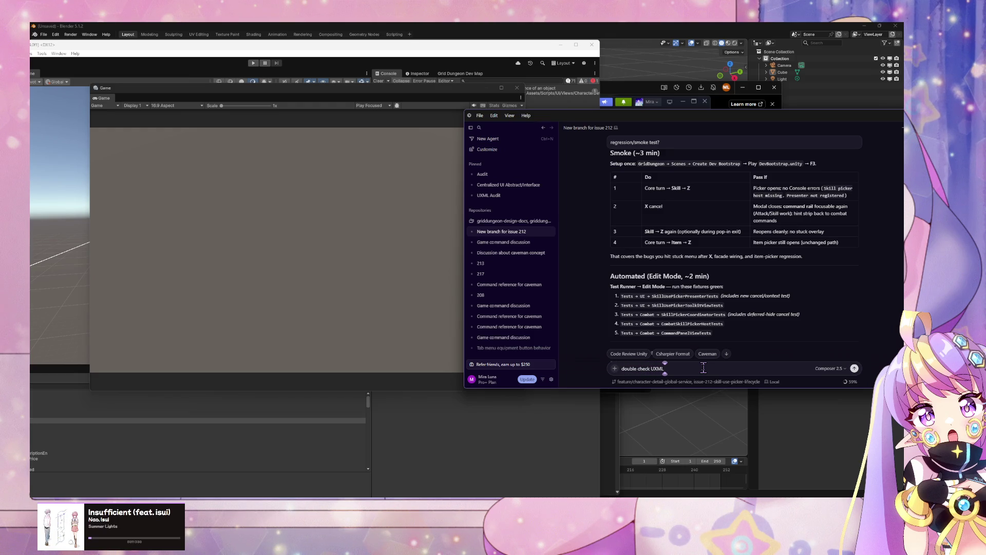
pyautogui.write(' structure.')
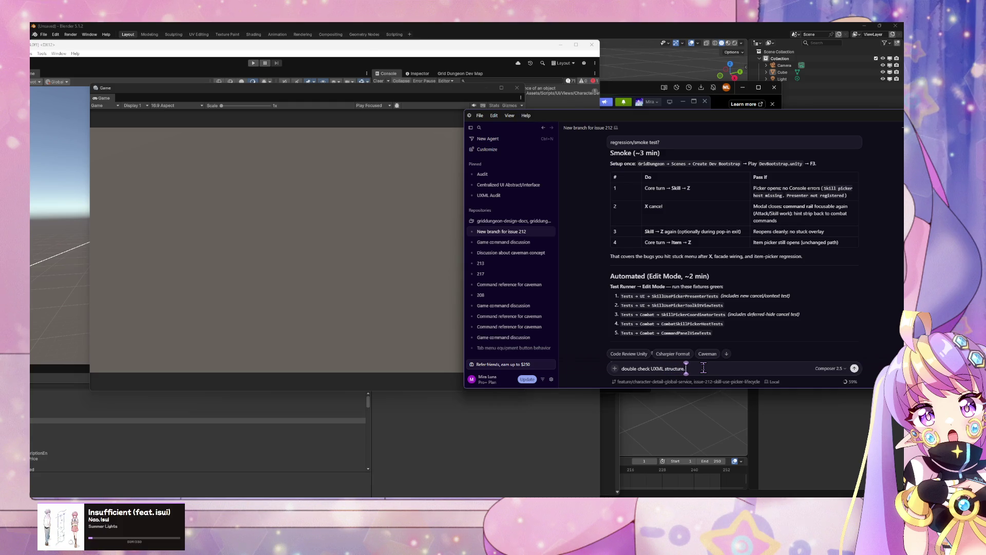
pyautogui.click(516, 426)
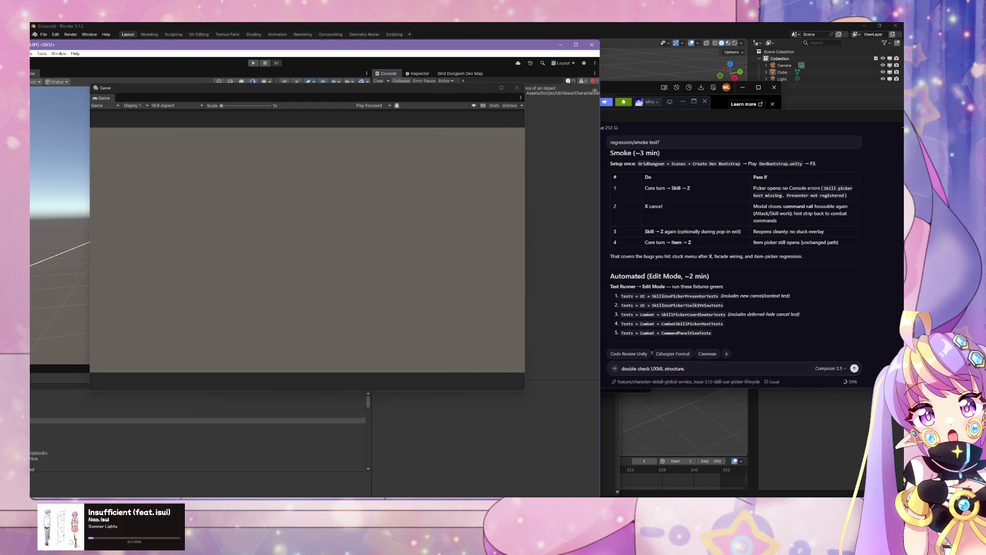
pyautogui.hotkey('alt', 'Tab')
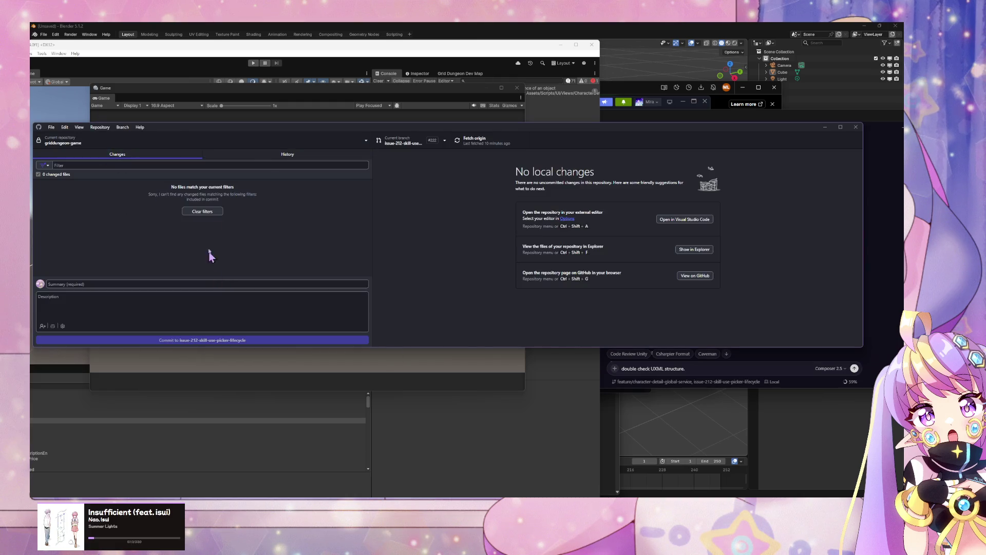
# - Review the SkillUsePickerOverlay.uxml and SkillUsePickerHost.uxml commit diffs, then add 'the bug whe' to Cursor's draft
pyautogui.click(257, 155)
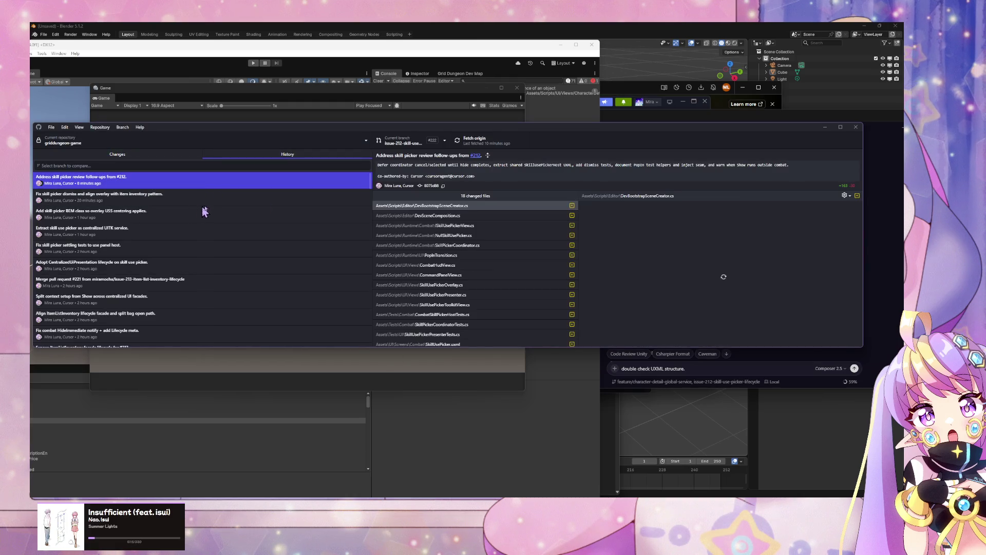
pyautogui.scroll(-1, 524, 257)
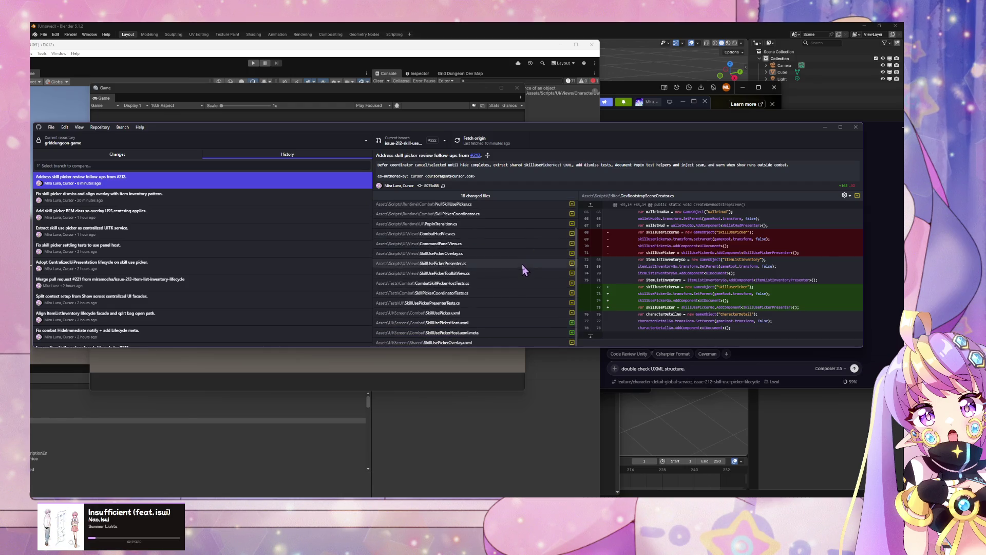
pyautogui.click(484, 343)
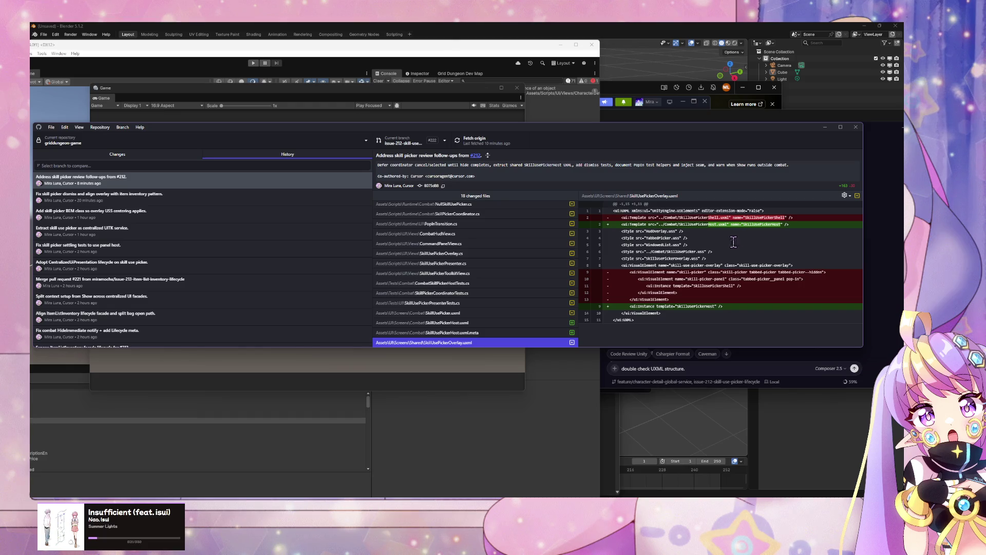
pyautogui.click(461, 342)
pyautogui.press('Up')
pyautogui.press('Up')
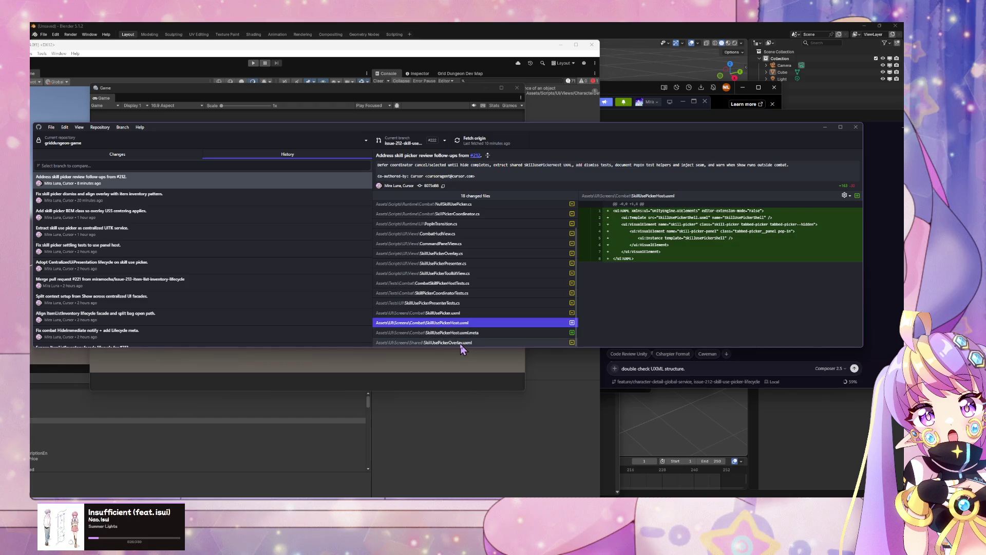
pyautogui.click(461, 343)
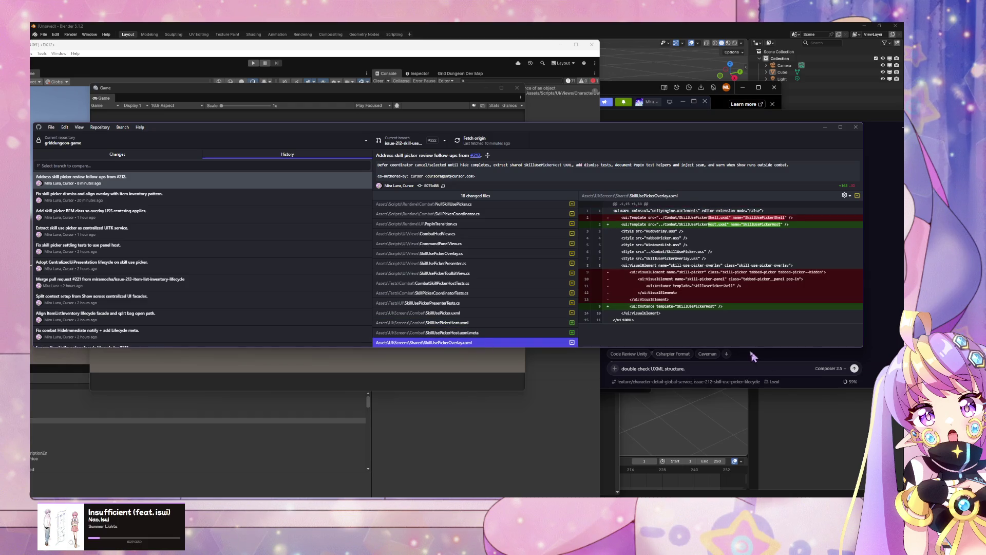
pyautogui.click(729, 366)
pyautogui.write('the bug whe')
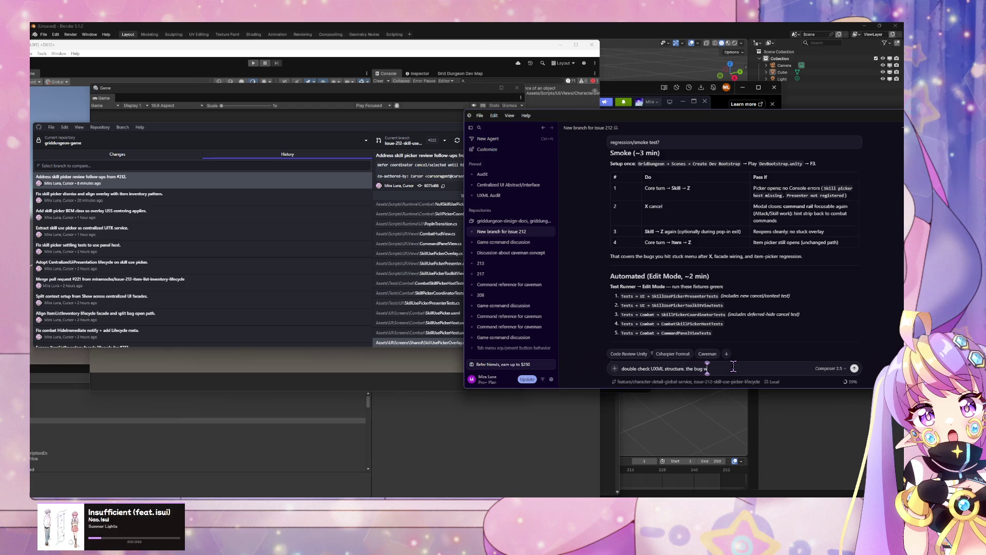
# - Replace the draft with 'cross check skill use picker against inventory UXML/USS. same bug is happening again.' and send it
pyautogui.hotkey('ctrl', 'BackSpace')
pyautogui.hotkey('ctrl', 'BackSpace')
pyautogui.hotkey('ctrl', 'BackSpace')
pyautogui.hotkey('ctrl', 'a')
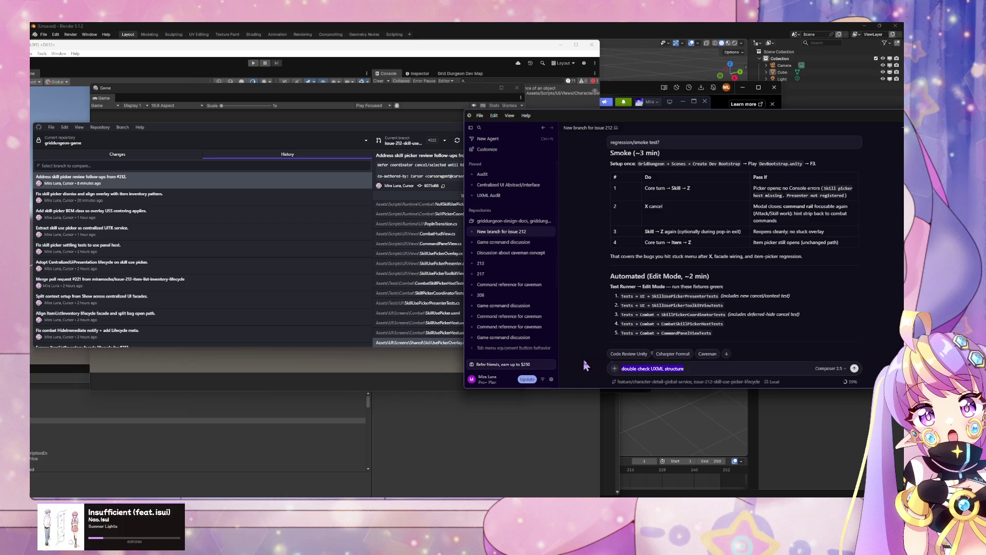
pyautogui.write('cross check')
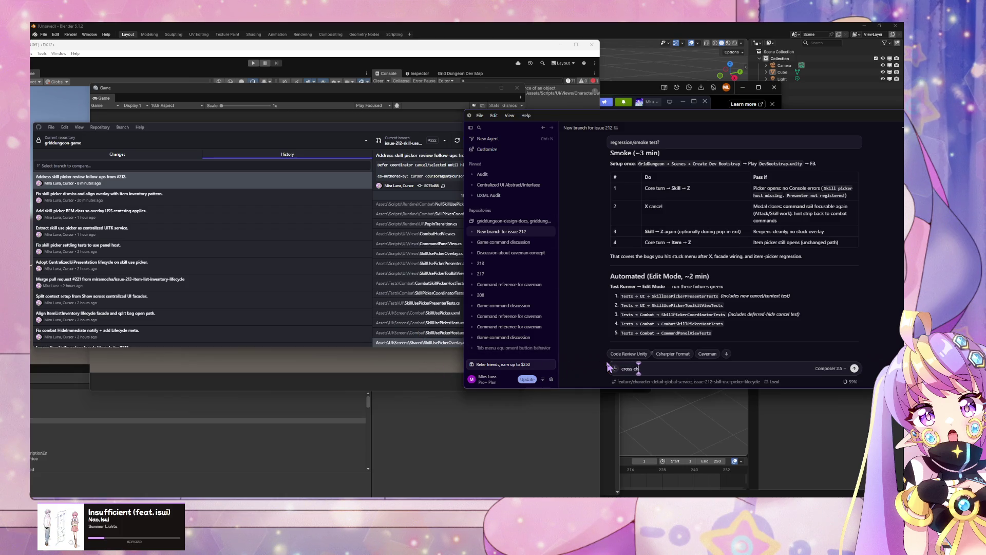
pyautogui.write(' ski')
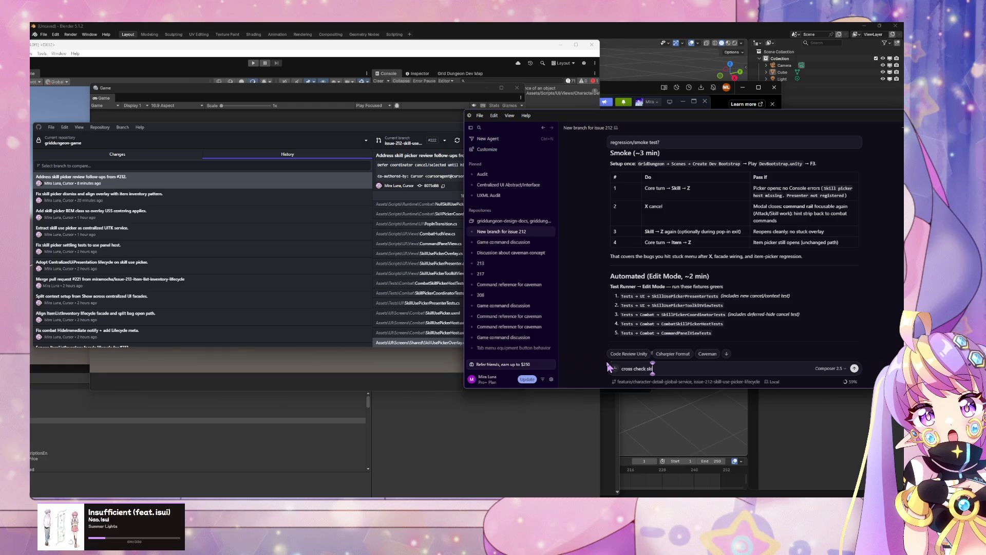
pyautogui.write('ll use pic')
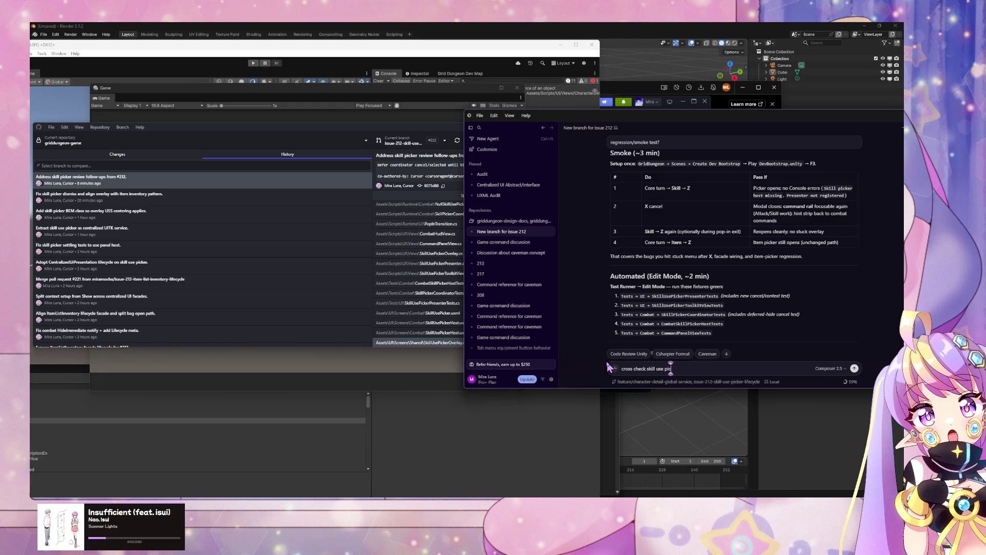
pyautogui.write('ker against inventory')
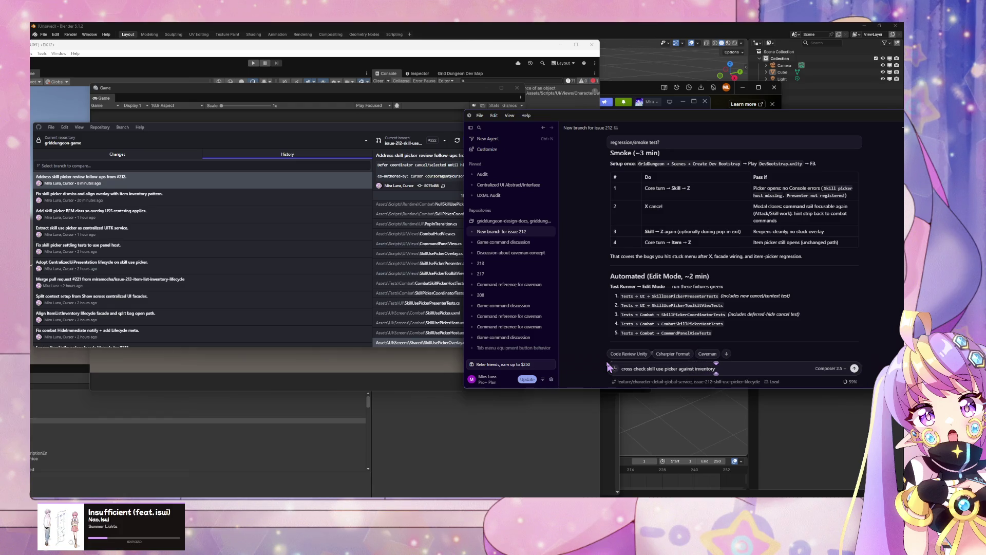
pyautogui.write(' UXML/USS.')
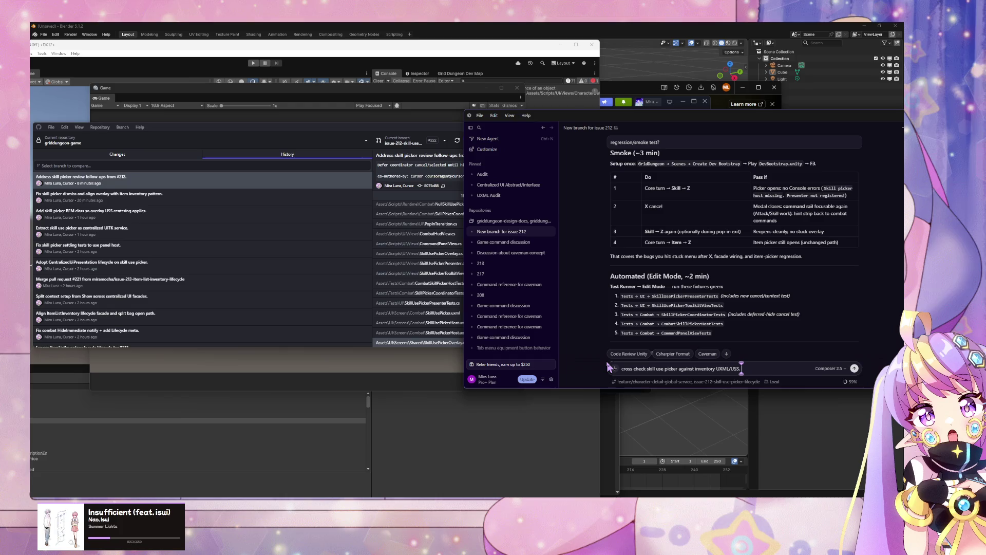
pyautogui.write(' same bug')
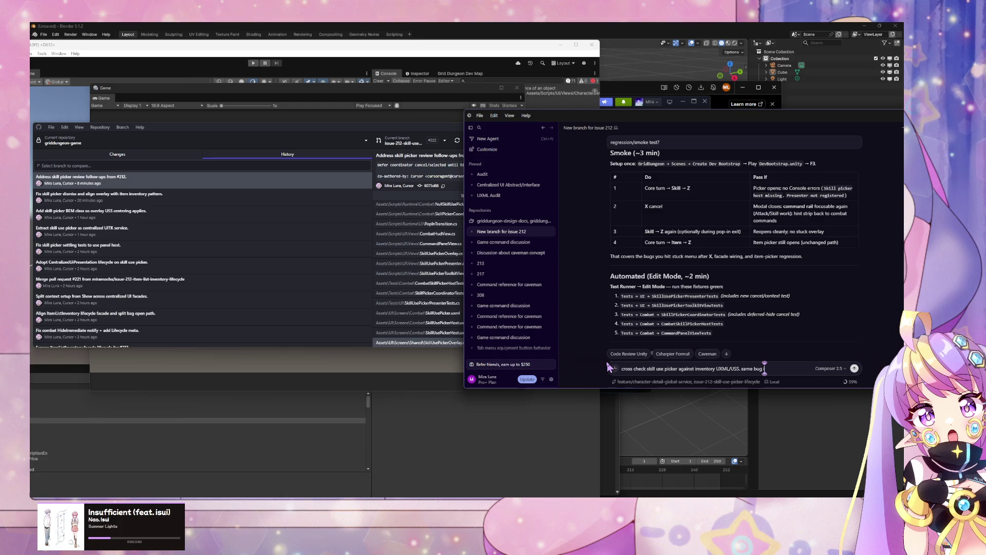
pyautogui.write(' is happening')
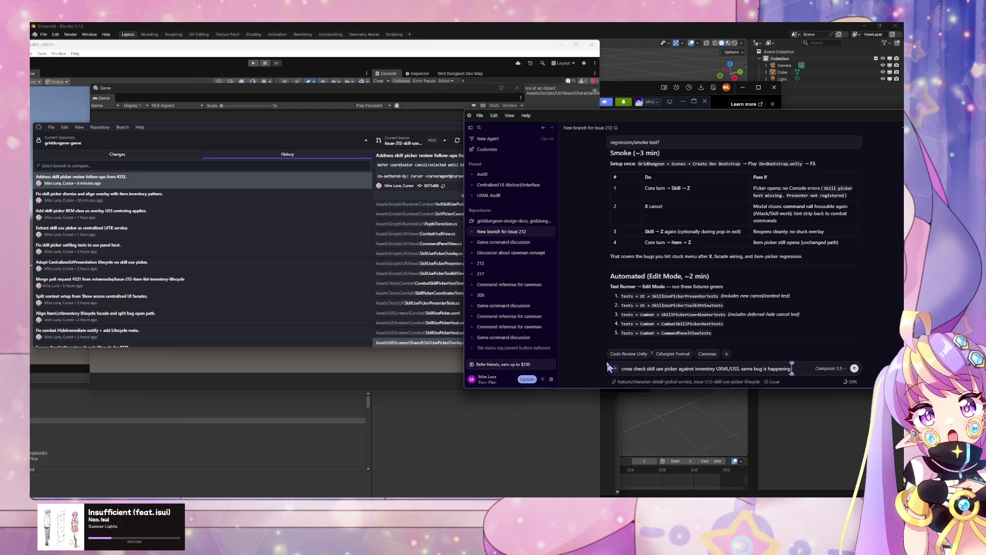
pyautogui.write(' again.')
pyautogui.press('Return')
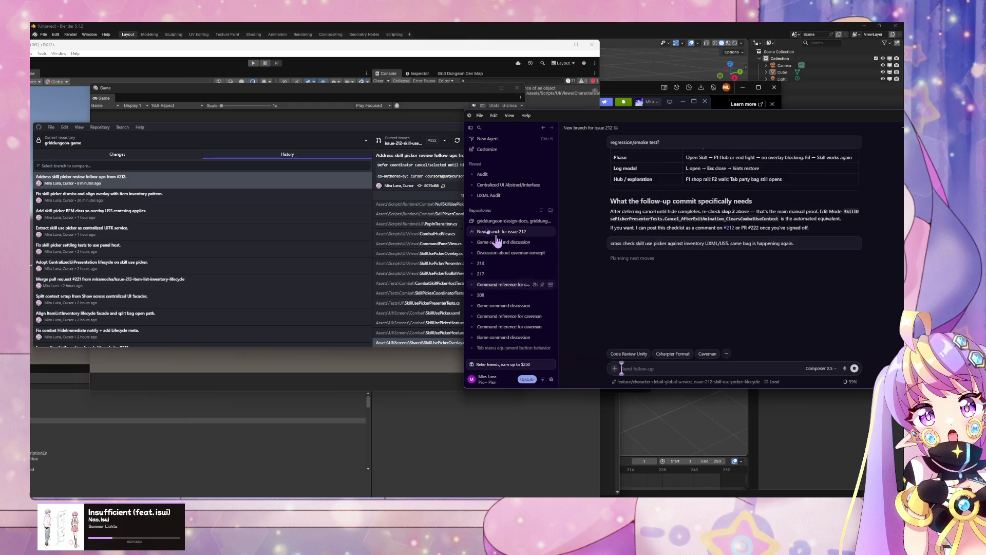
# - View the PopInTransition.cs diff in the commit, then stop the Cursor agent run
pyautogui.click(430, 226)
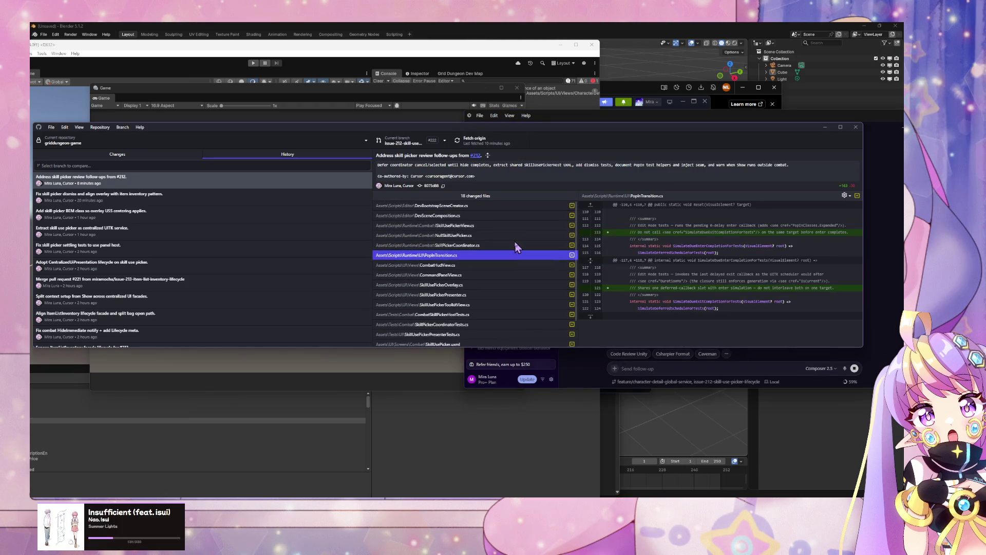
pyautogui.click(734, 366)
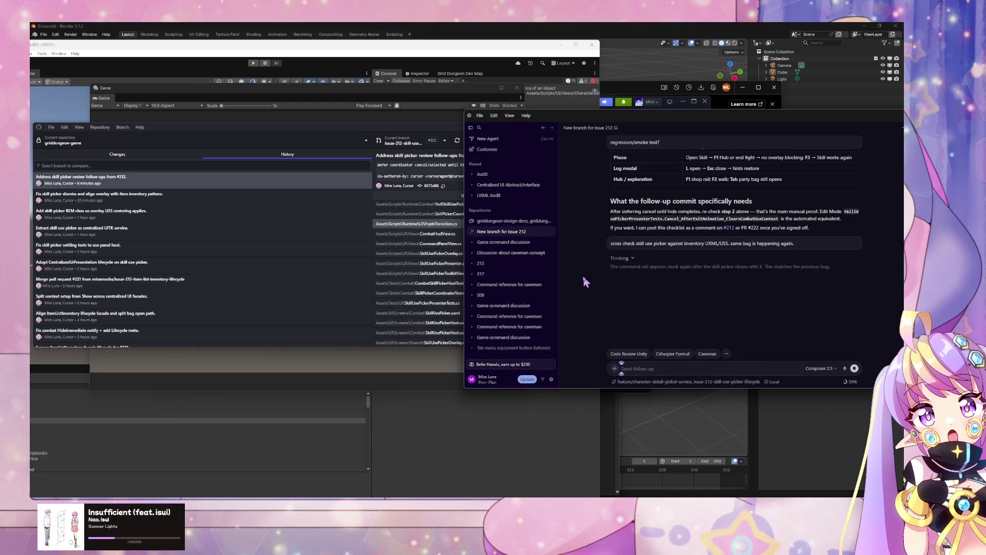
pyautogui.click(855, 367)
# - Edit the sent message to say 'visual bug' and append a note that it was fixed before this commit
pyautogui.click(745, 244)
pyautogui.write('v')
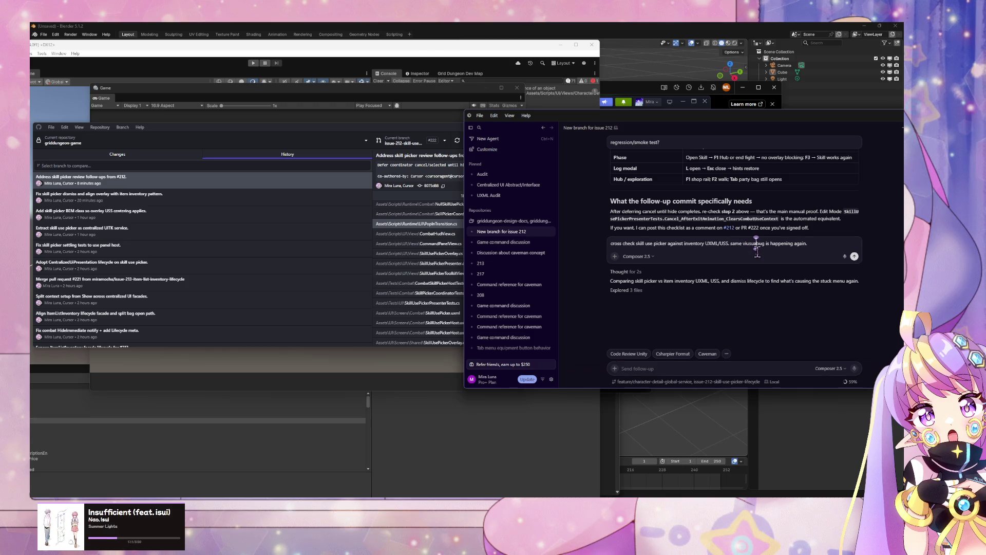
pyautogui.write('isual')
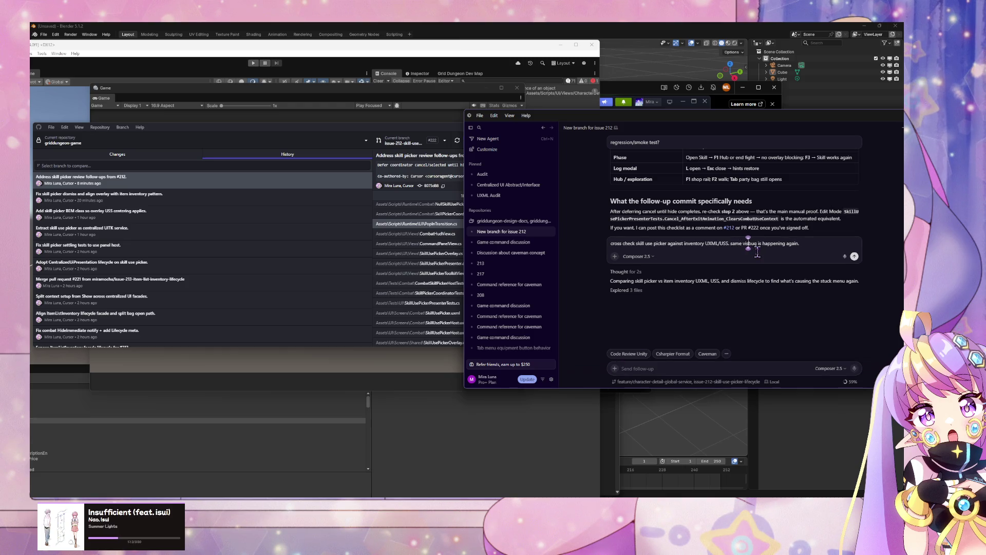
pyautogui.press('Right')
pyautogui.press('Right')
pyautogui.press('Right')
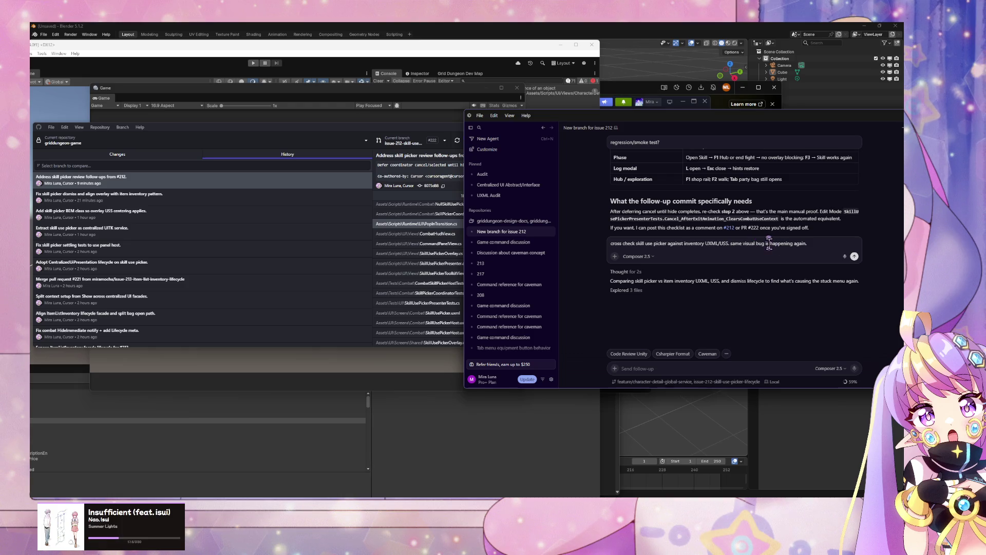
pyautogui.click(836, 247)
pyautogui.write('was fix')
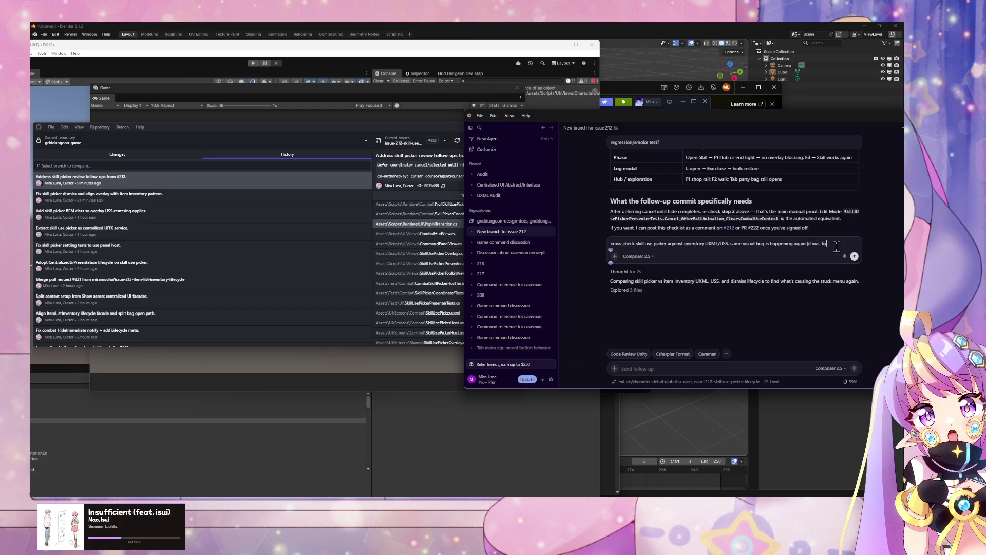
pyautogui.write(' this c')
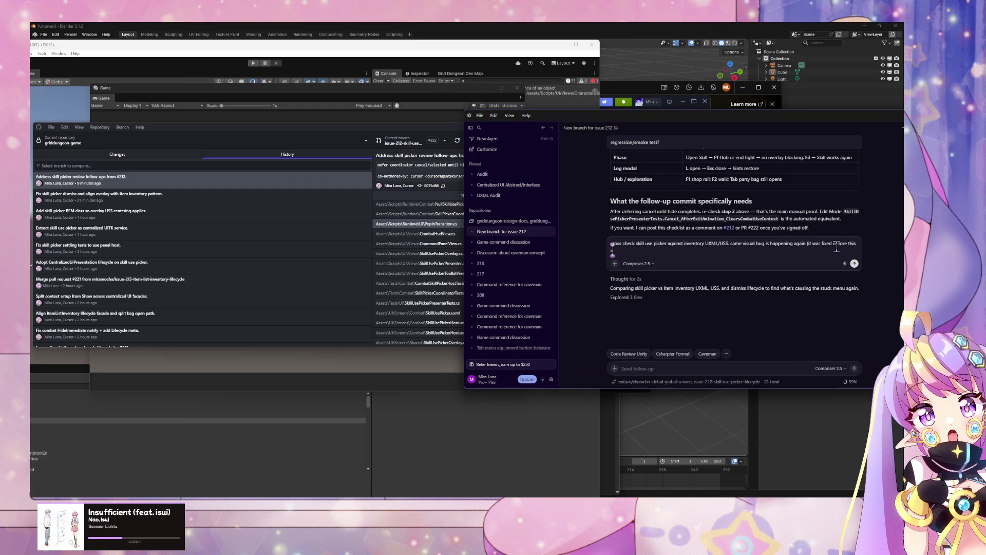
pyautogui.write('omt')
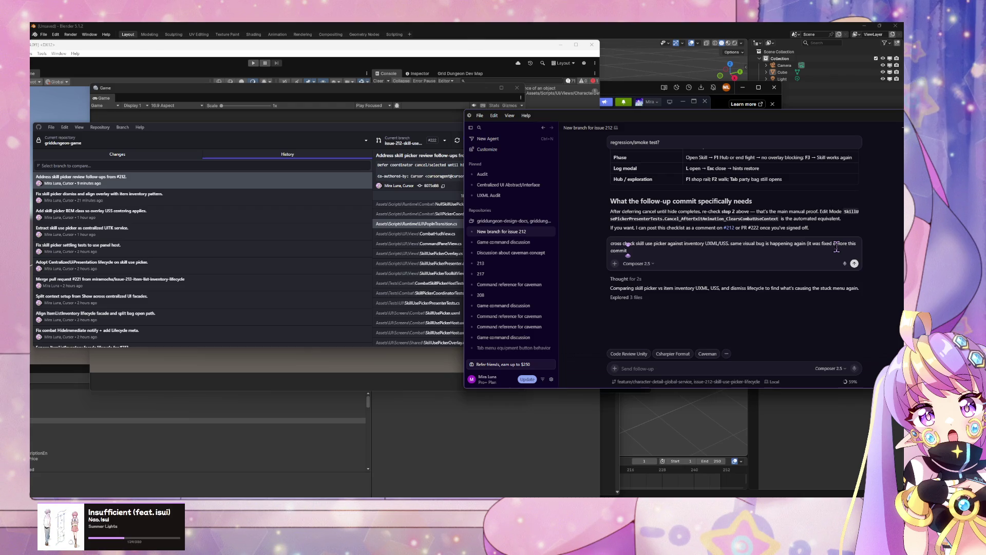
# - Append ', the issue was DOM structure related' to the revised request and resend it
pyautogui.write(', the')
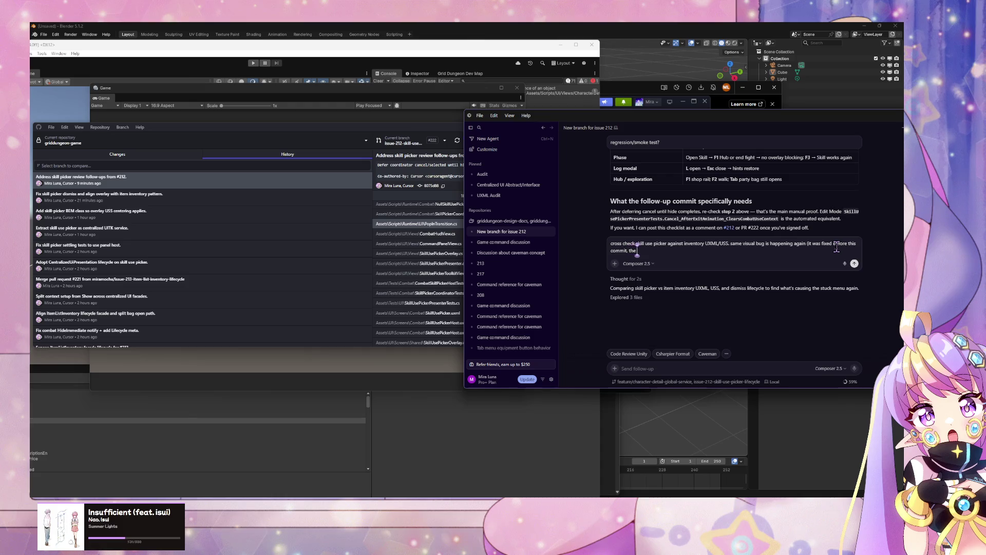
pyautogui.write(' issue was DOM stru')
pyautogui.write('ctur')
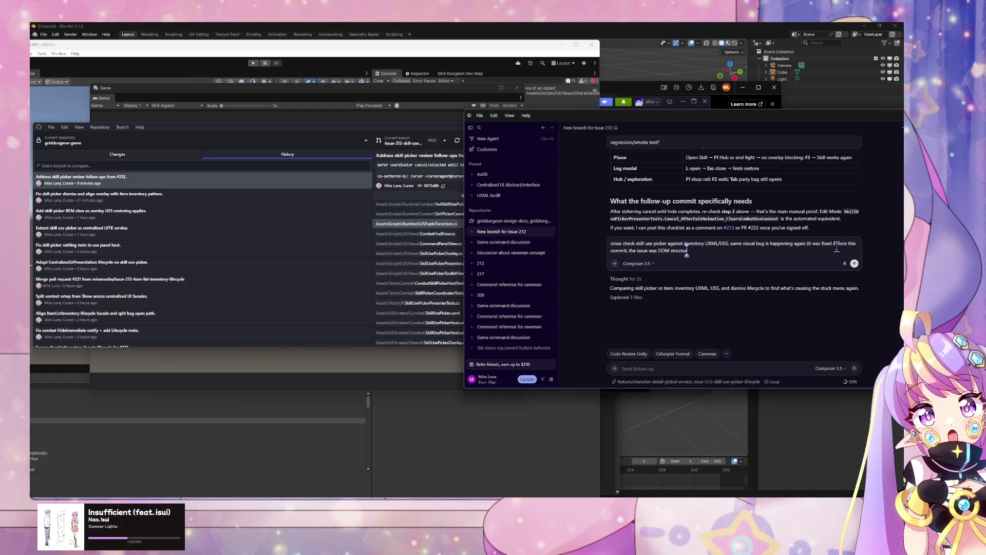
pyautogui.write('e related.')
pyautogui.press('Return')
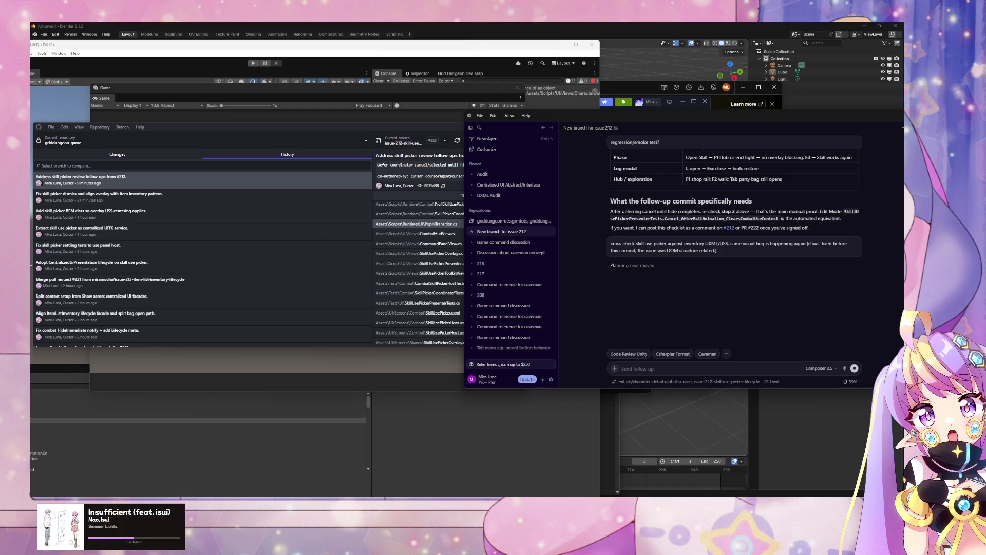
pyautogui.hotkey('alt', 'Tab')
pyautogui.moveTo(119, 113)
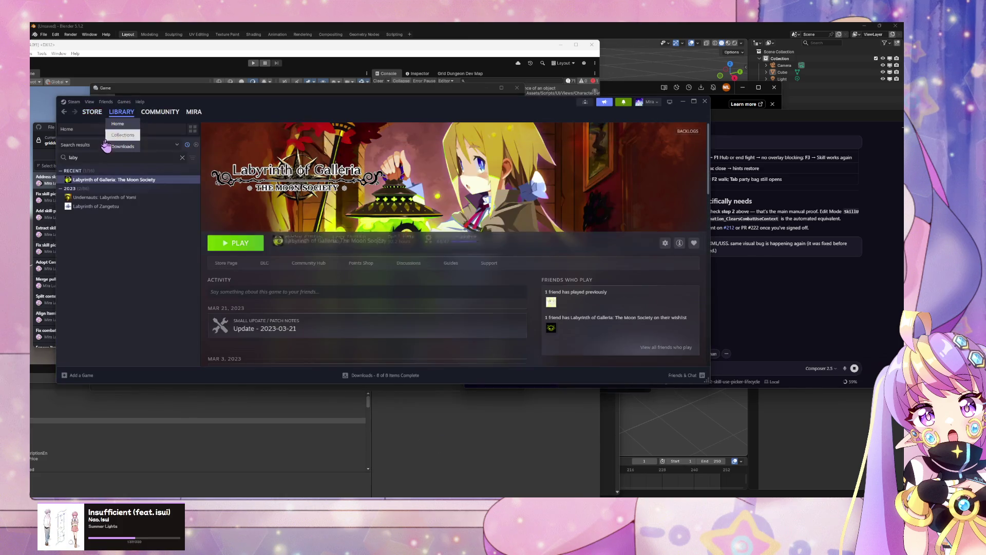
pyautogui.hotkey('alt', 'Tab')
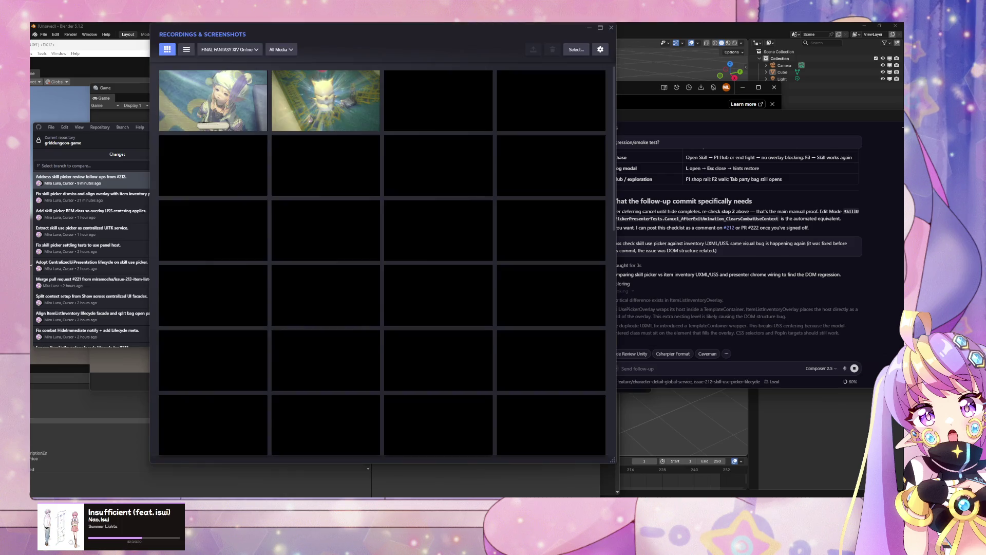
pyautogui.scroll(-1, 367, 226)
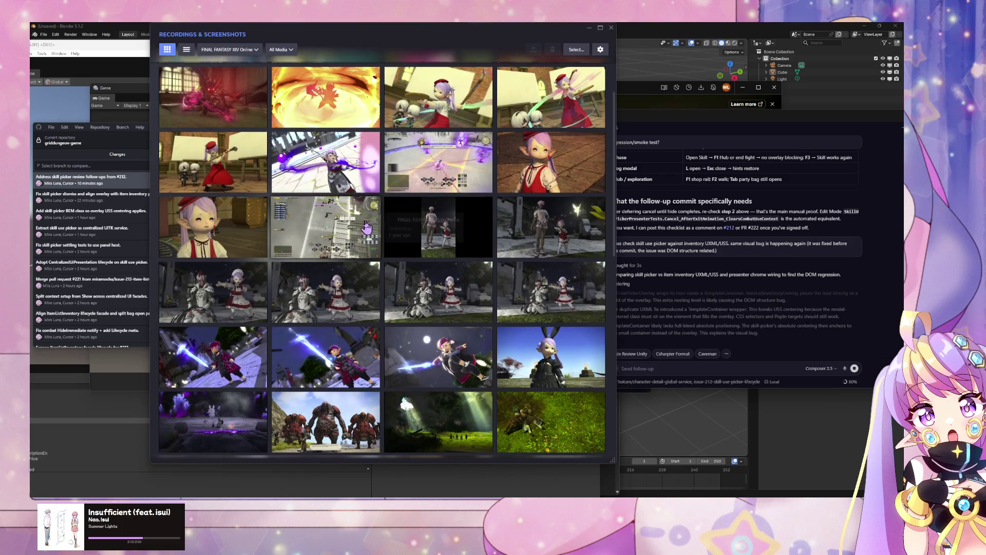
pyautogui.scroll(-2, 367, 227)
pyautogui.scroll(4, 359, 236)
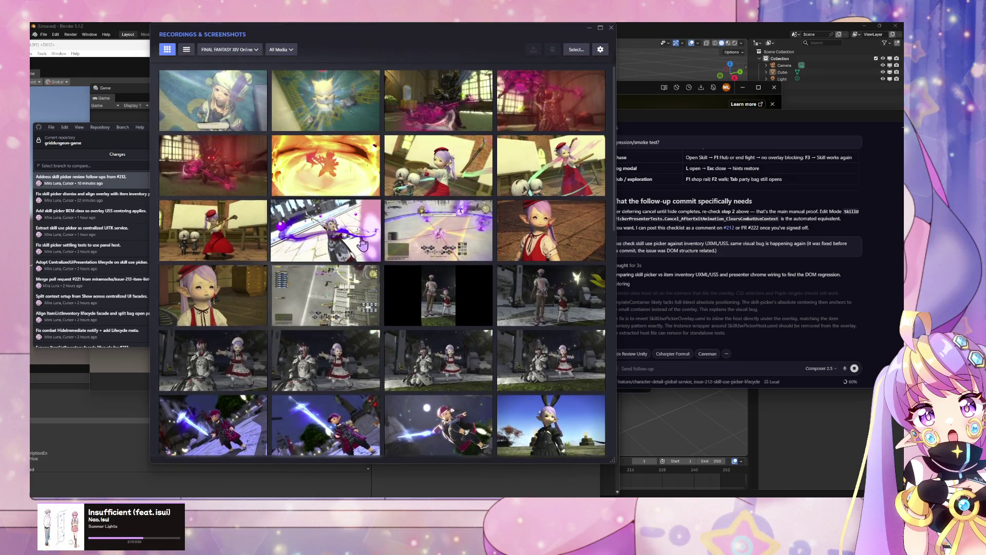
pyautogui.click(356, 246)
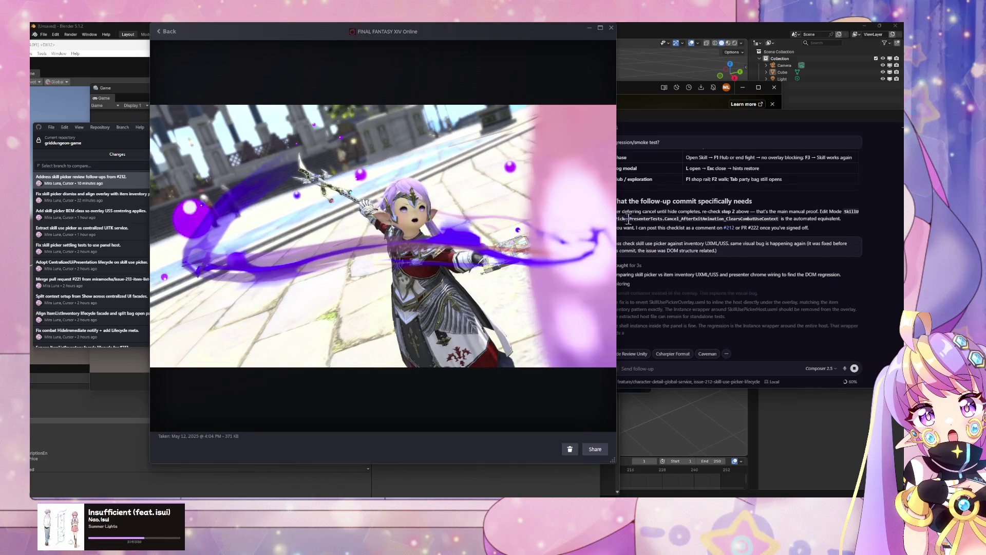
pyautogui.click(163, 222)
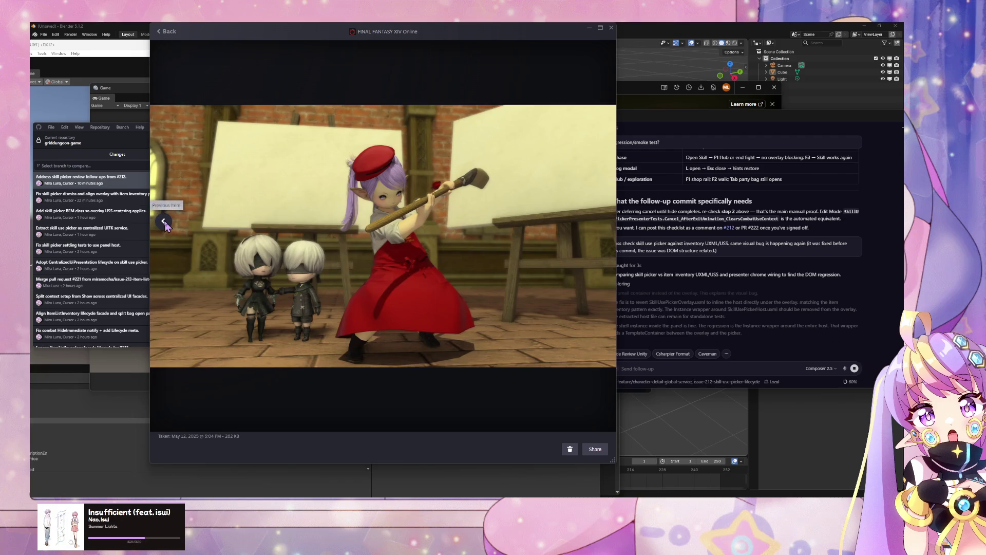
pyautogui.click(164, 223)
pyautogui.click(164, 223)
pyautogui.click(164, 223)
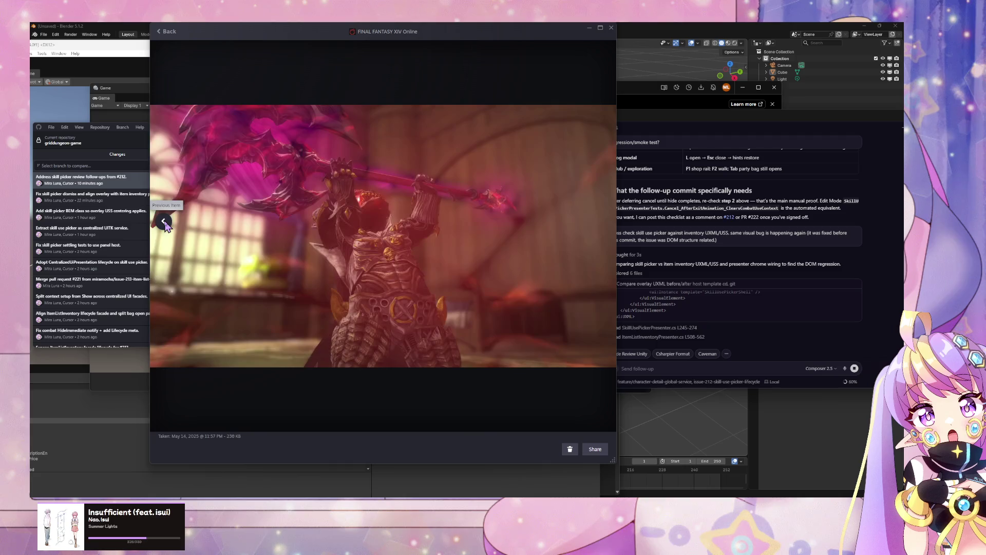
pyautogui.click(164, 223)
pyautogui.click(164, 222)
pyautogui.click(164, 223)
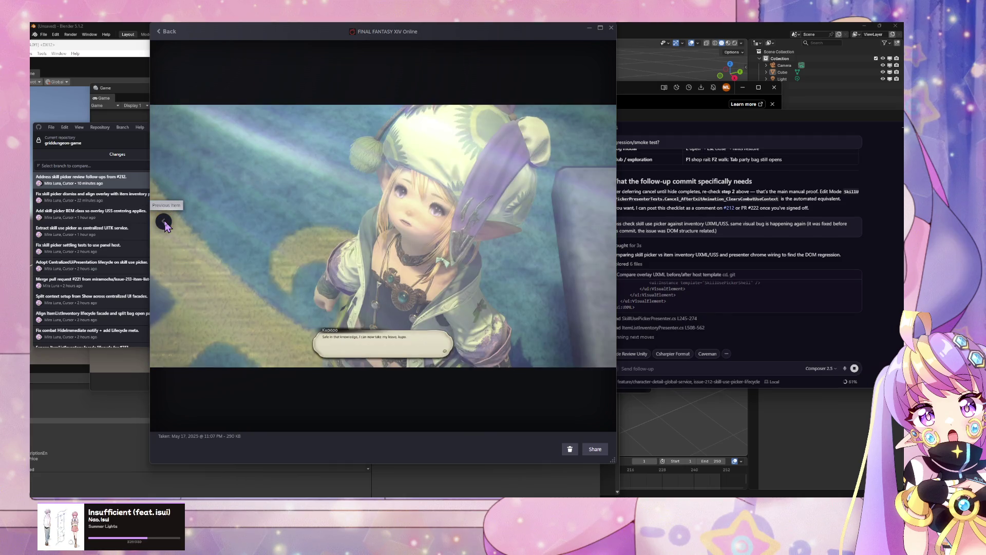
pyautogui.click(603, 223)
pyautogui.click(603, 222)
pyautogui.click(602, 223)
pyautogui.click(603, 223)
pyautogui.click(603, 222)
pyautogui.click(603, 223)
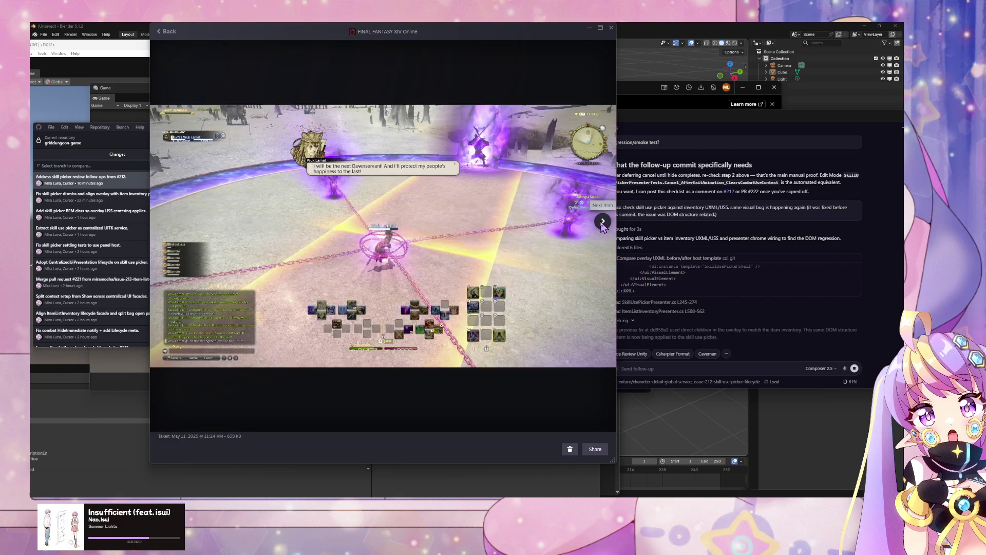
pyautogui.click(603, 223)
pyautogui.click(602, 222)
pyautogui.click(602, 222)
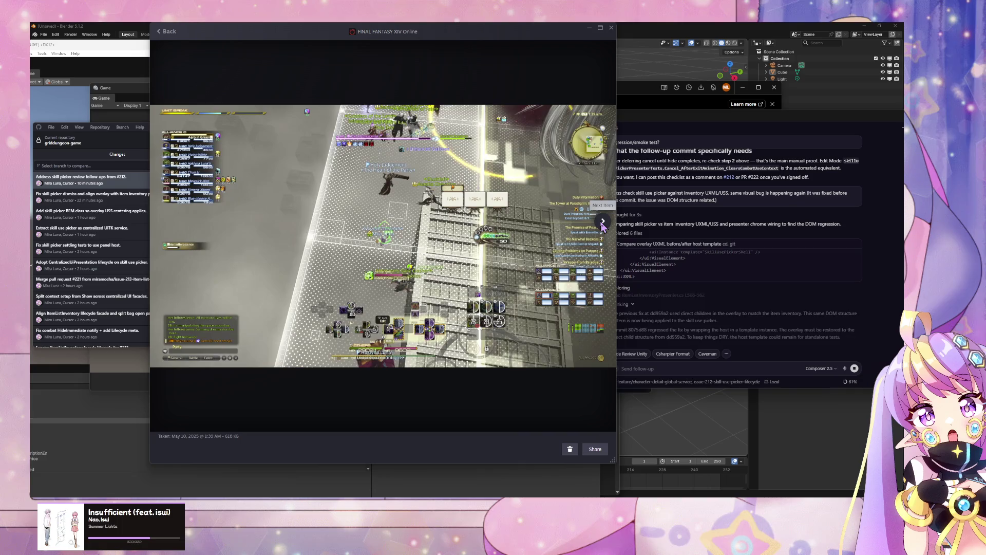
pyautogui.click(603, 222)
pyautogui.click(604, 222)
pyautogui.click(603, 221)
pyautogui.click(603, 222)
pyautogui.click(603, 222)
pyautogui.click(603, 222)
pyautogui.click(604, 222)
pyautogui.click(603, 222)
pyautogui.click(603, 221)
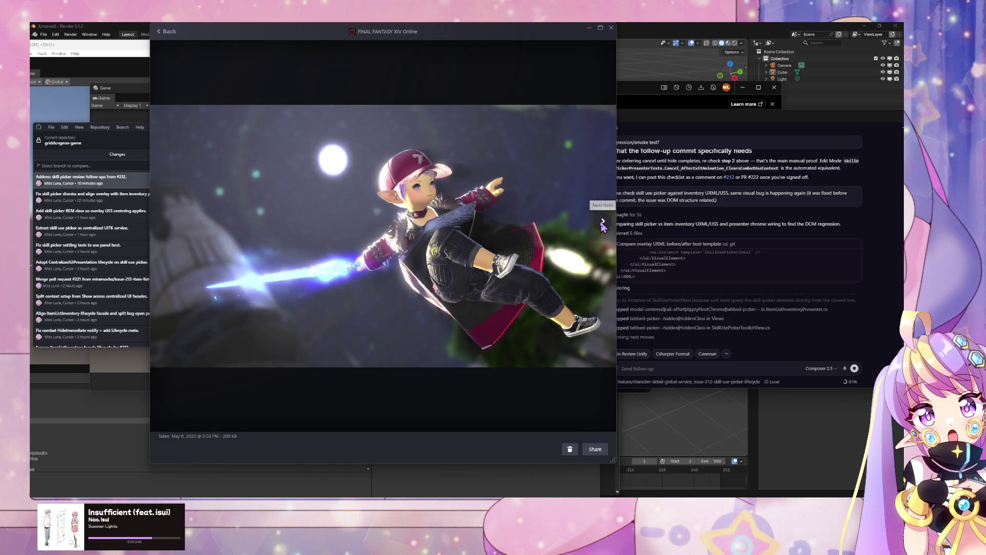
pyautogui.click(603, 222)
pyautogui.click(603, 222)
pyautogui.click(603, 222)
pyautogui.click(603, 222)
pyautogui.click(603, 222)
pyautogui.click(604, 222)
pyautogui.click(603, 222)
pyautogui.click(603, 222)
pyautogui.click(603, 222)
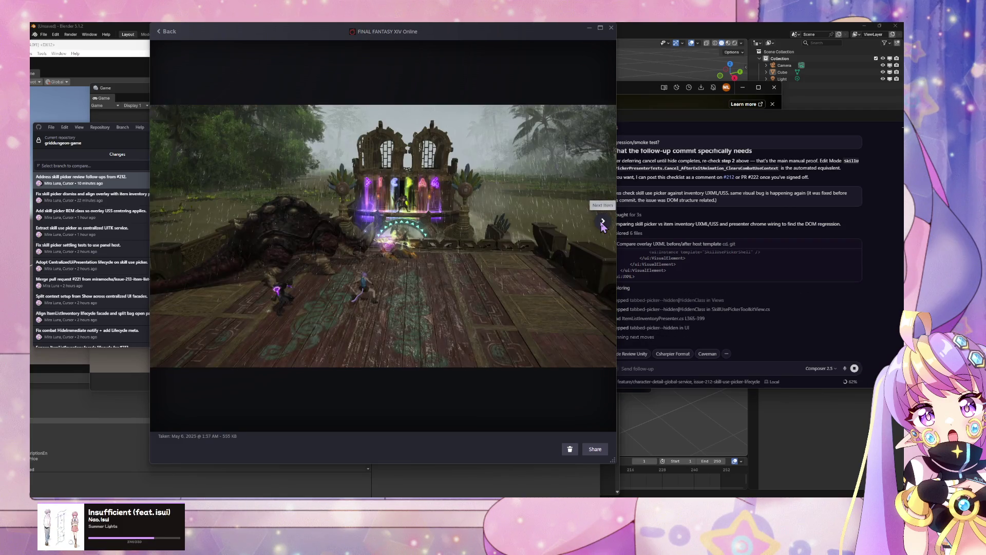
pyautogui.click(603, 222)
pyautogui.click(603, 222)
pyautogui.click(603, 221)
pyautogui.click(603, 221)
pyautogui.click(603, 222)
pyautogui.click(604, 222)
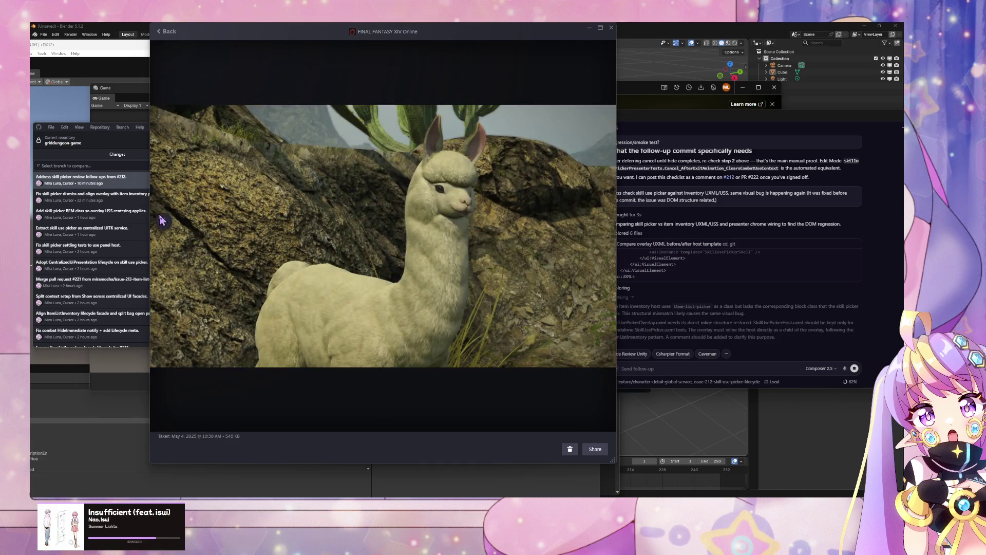
pyautogui.click(159, 218)
pyautogui.click(159, 218)
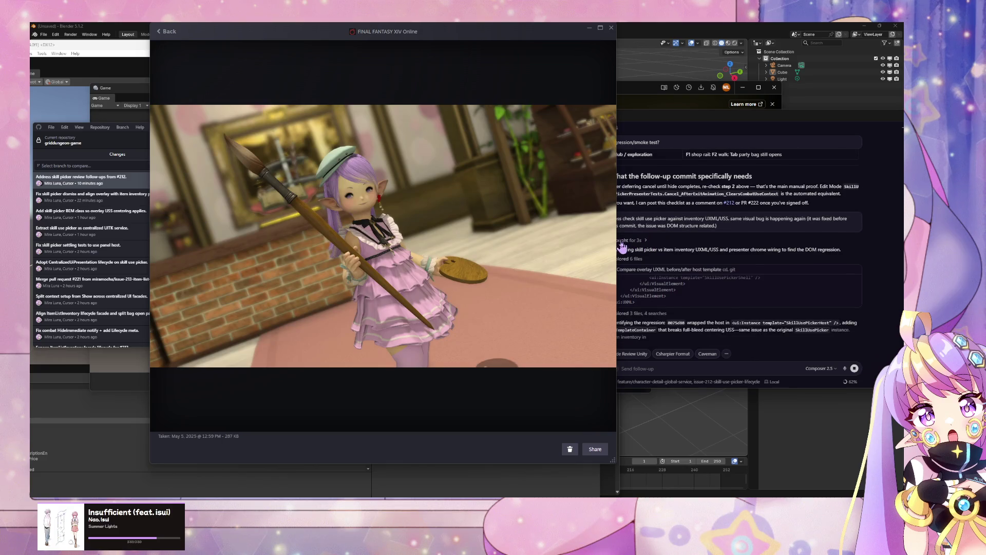
pyautogui.click(603, 221)
pyautogui.click(603, 221)
pyautogui.click(604, 222)
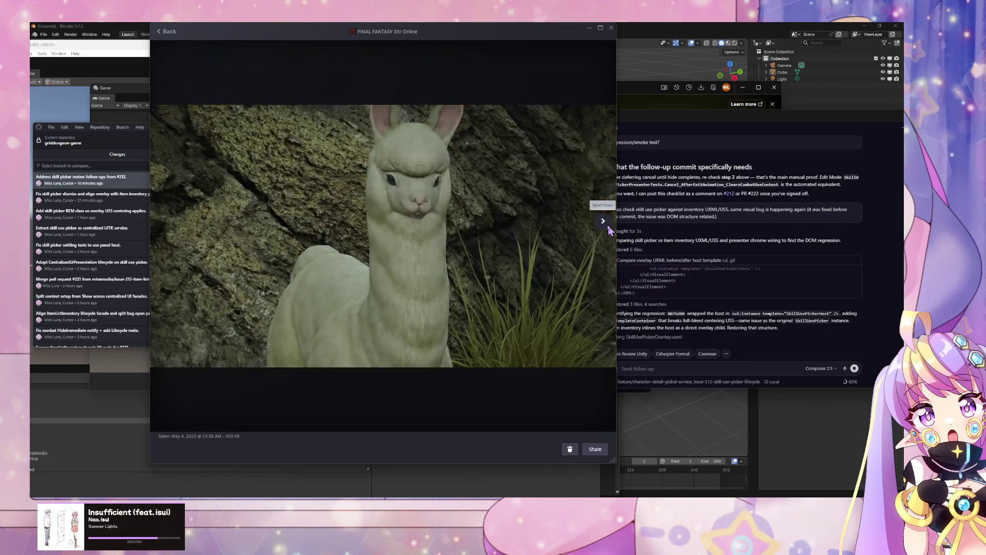
pyautogui.click(604, 222)
pyautogui.click(608, 228)
pyautogui.click(609, 227)
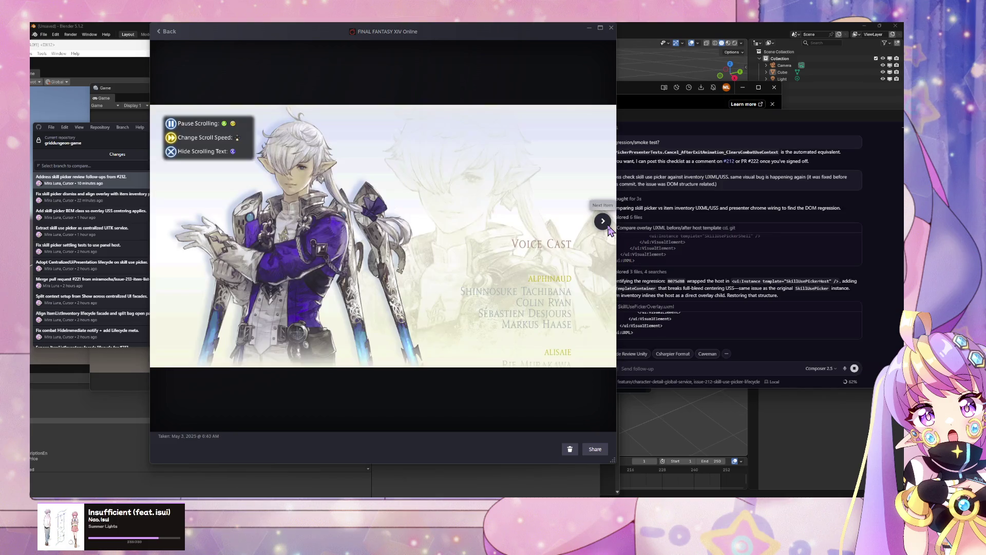
pyautogui.click(608, 228)
pyautogui.click(608, 228)
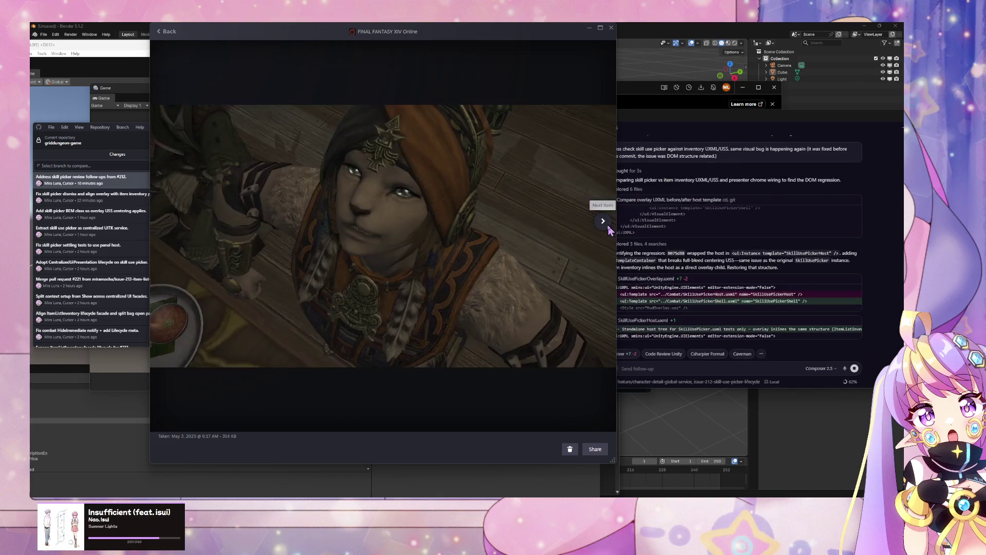
pyautogui.click(609, 228)
pyautogui.click(608, 227)
pyautogui.click(608, 228)
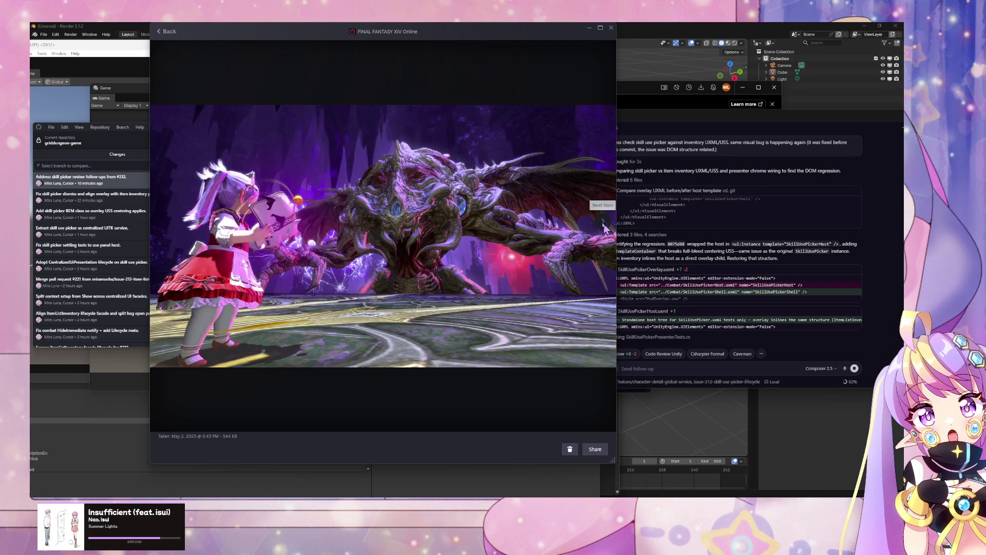
pyautogui.click(611, 28)
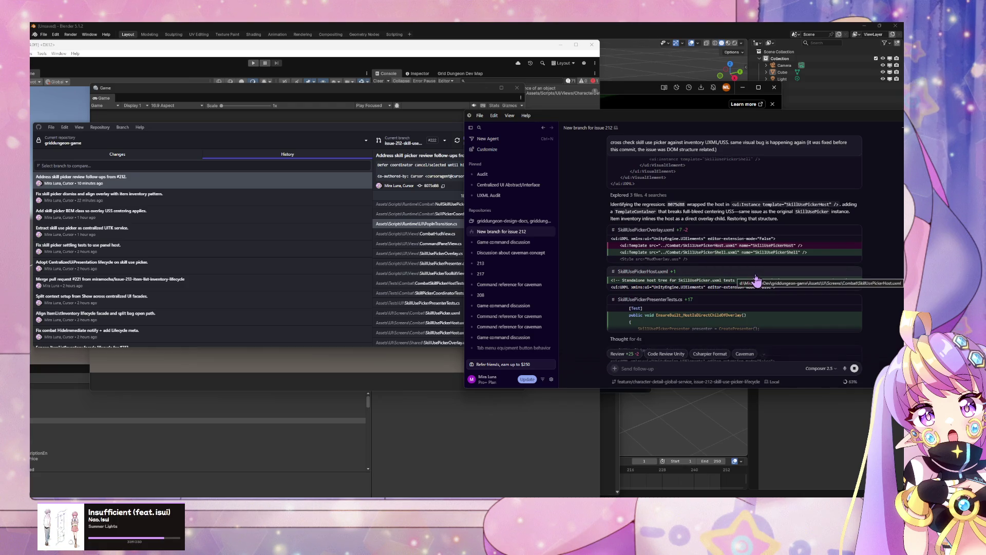
# - Read through the agent's fix summary, select 'overlay' in its Structure table, then bring Unity forward
pyautogui.scroll(2, 719, 273)
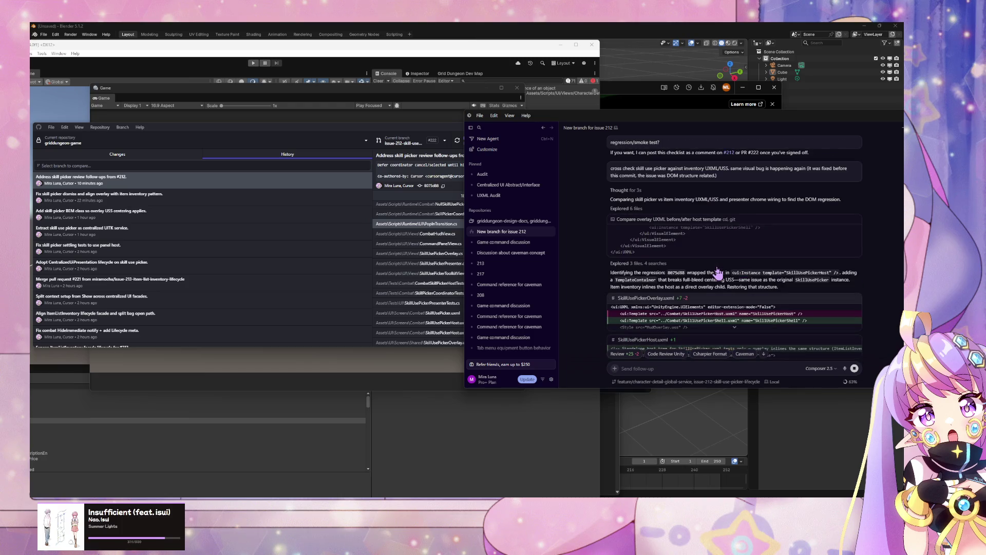
pyautogui.scroll(3, 718, 272)
pyautogui.scroll(1, 718, 272)
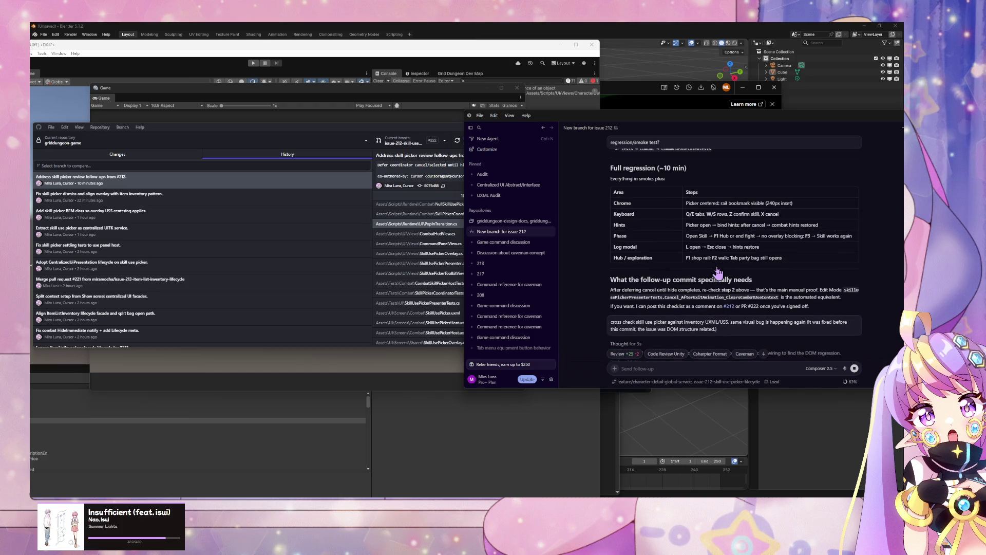
pyautogui.scroll(-5, 717, 271)
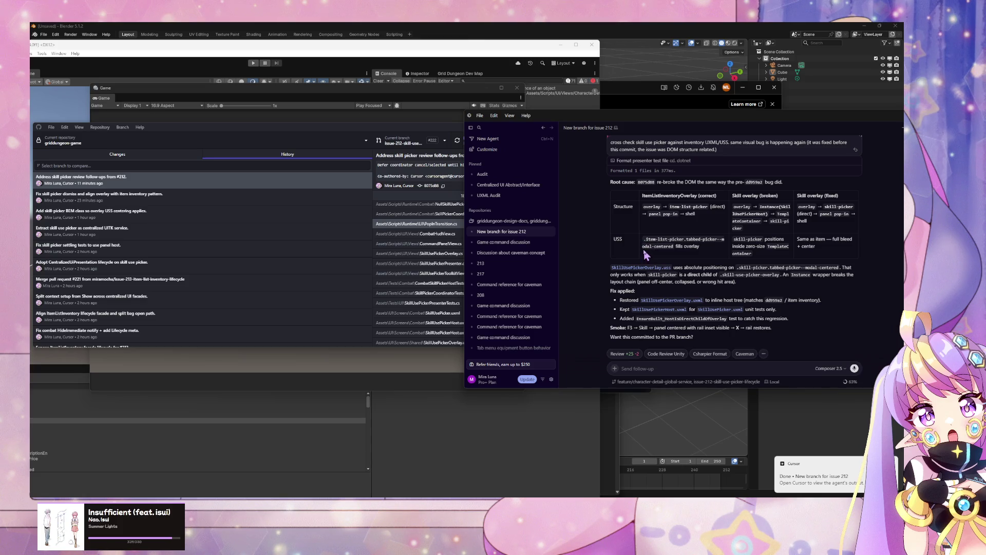
pyautogui.doubleClick(652, 206)
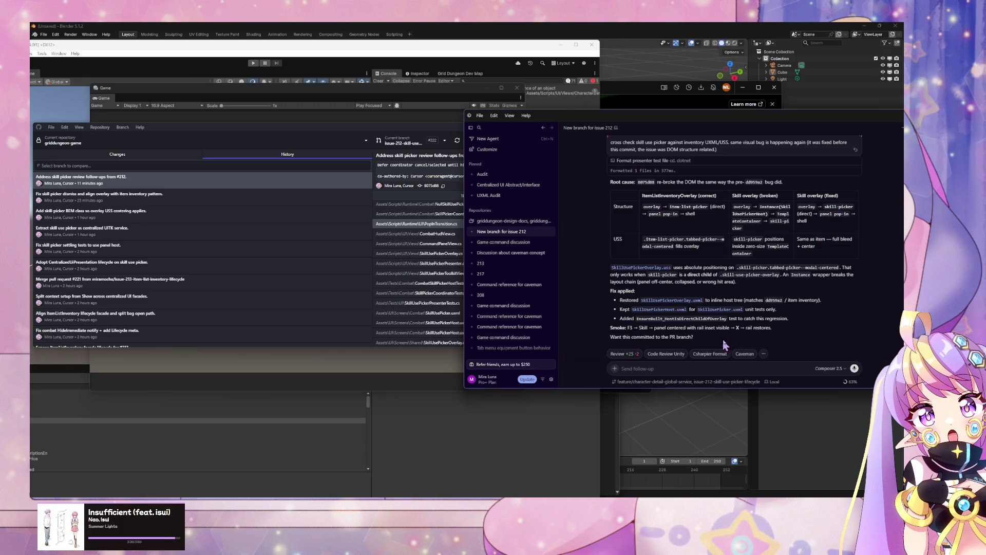
pyautogui.click(686, 368)
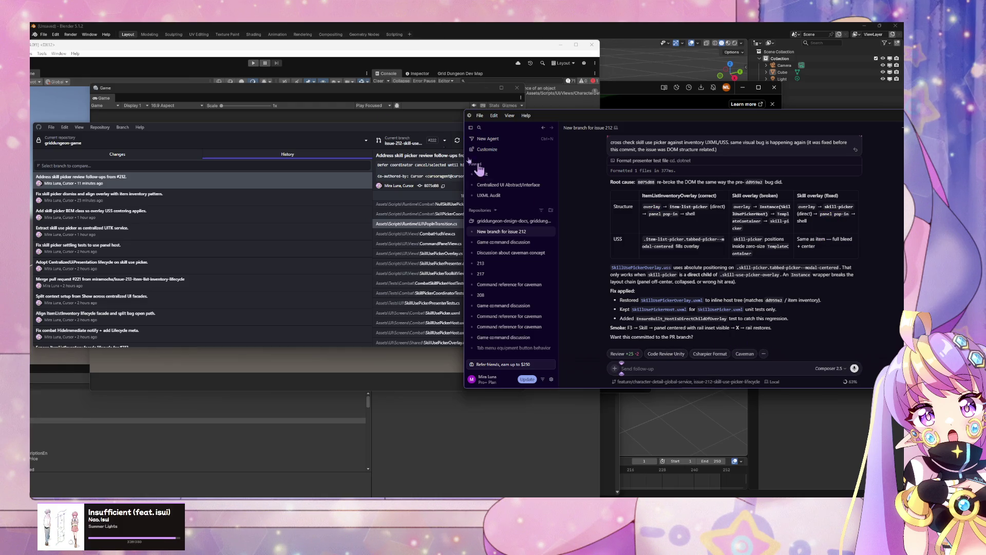
pyautogui.click(316, 61)
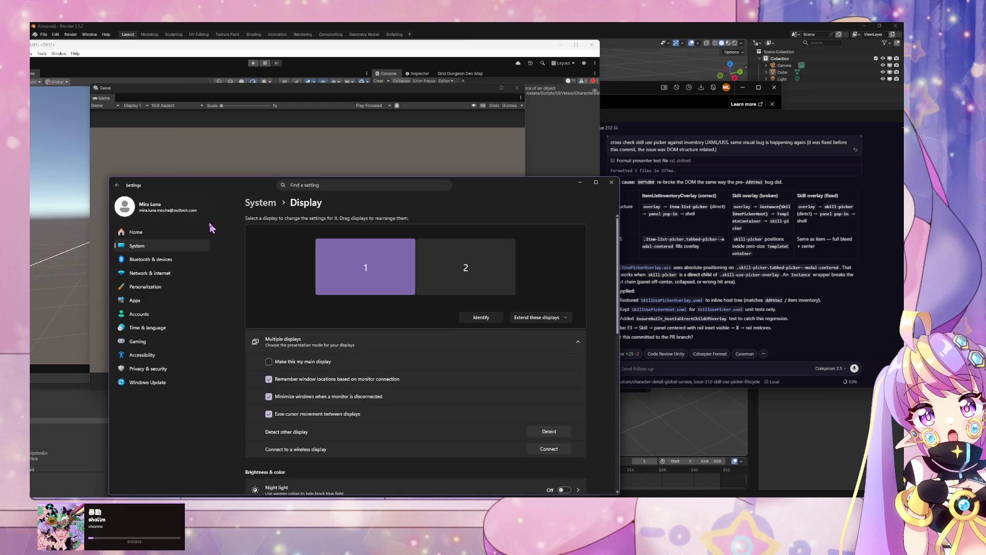
# - Browse the Windows System settings overview
pyautogui.scroll(-5, 367, 269)
pyautogui.scroll(-5, 359, 266)
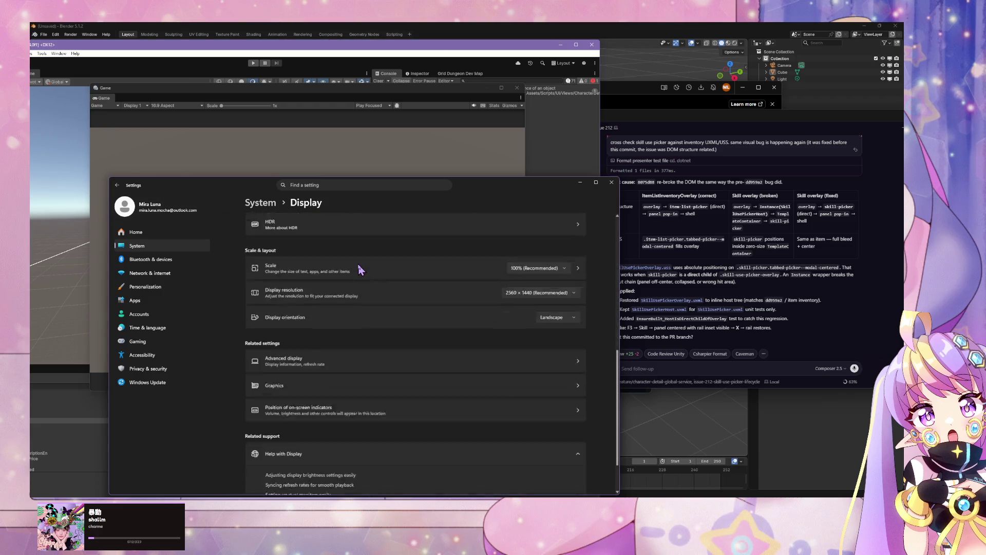
pyautogui.scroll(10, 359, 267)
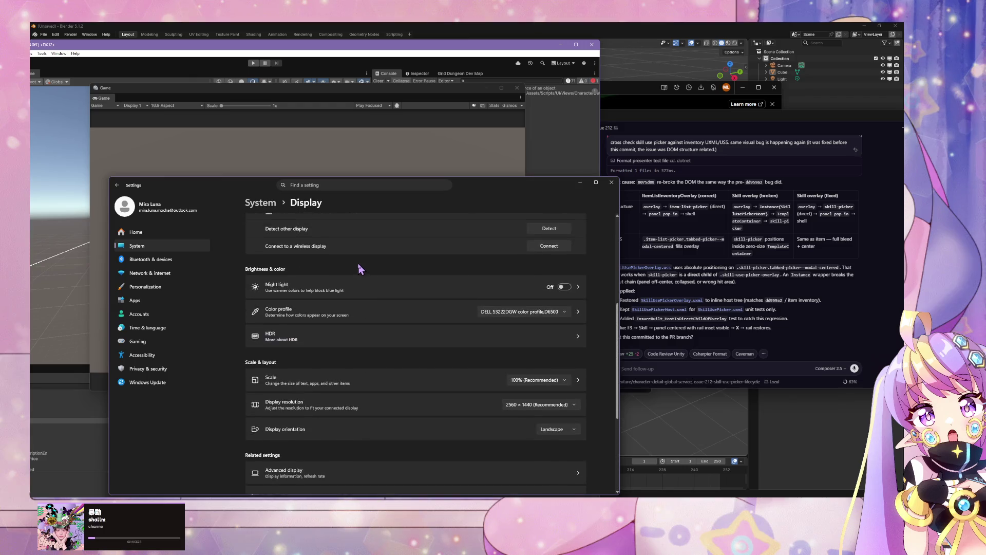
pyautogui.click(193, 248)
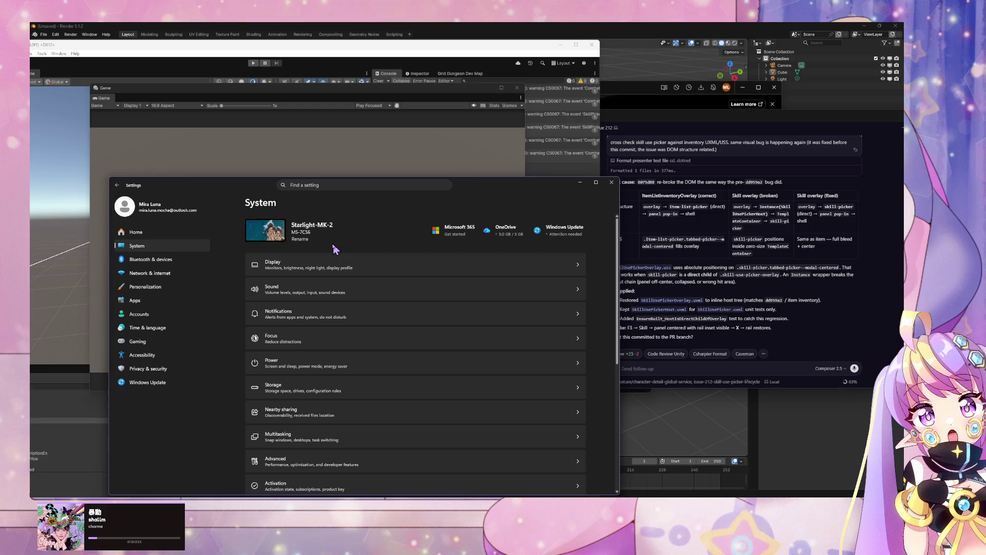
pyautogui.scroll(-3, 328, 268)
pyautogui.scroll(-3, 327, 268)
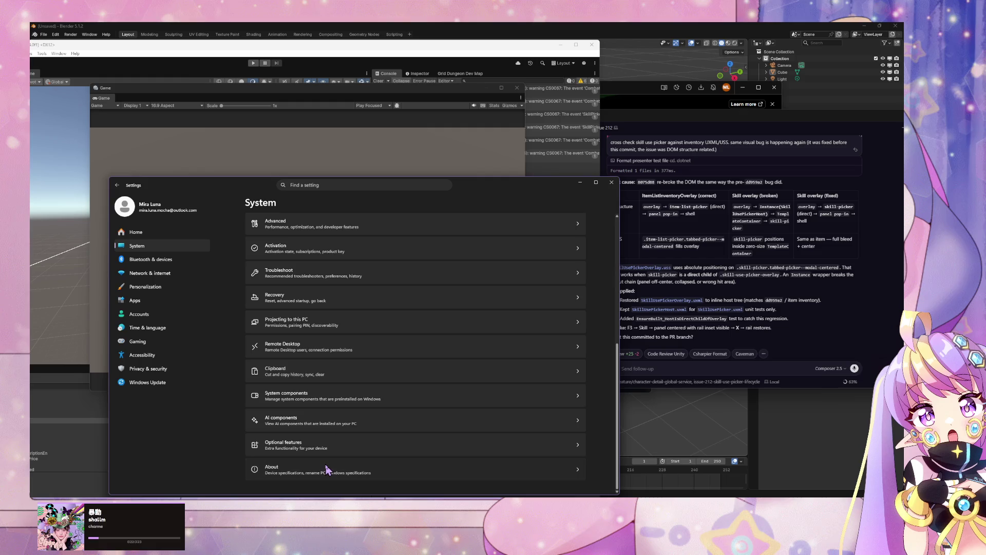
# - Open System > About and scroll through the Ryzen 5 5600X, 128 GB RAM and RTX 4070 specs
pyautogui.click(578, 474)
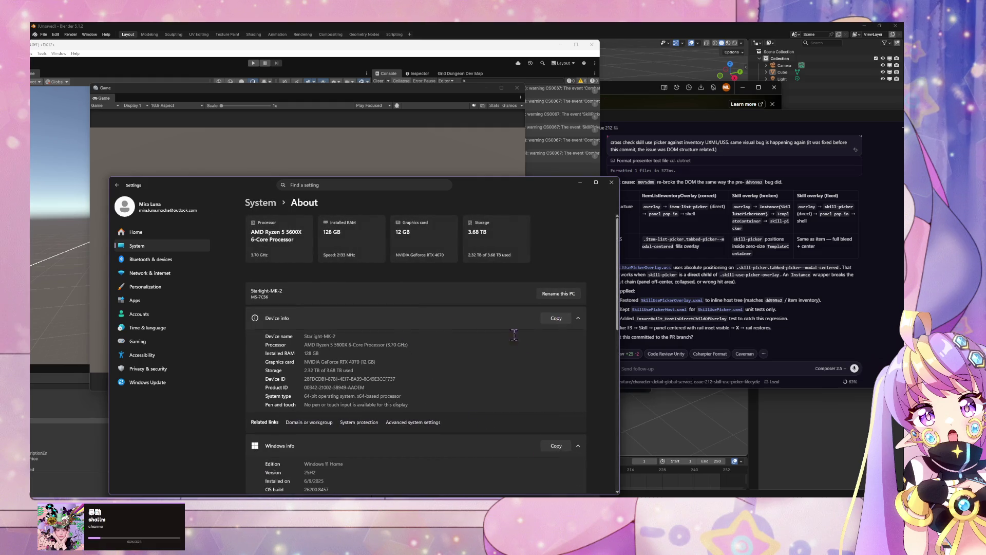
pyautogui.scroll(-5, 501, 321)
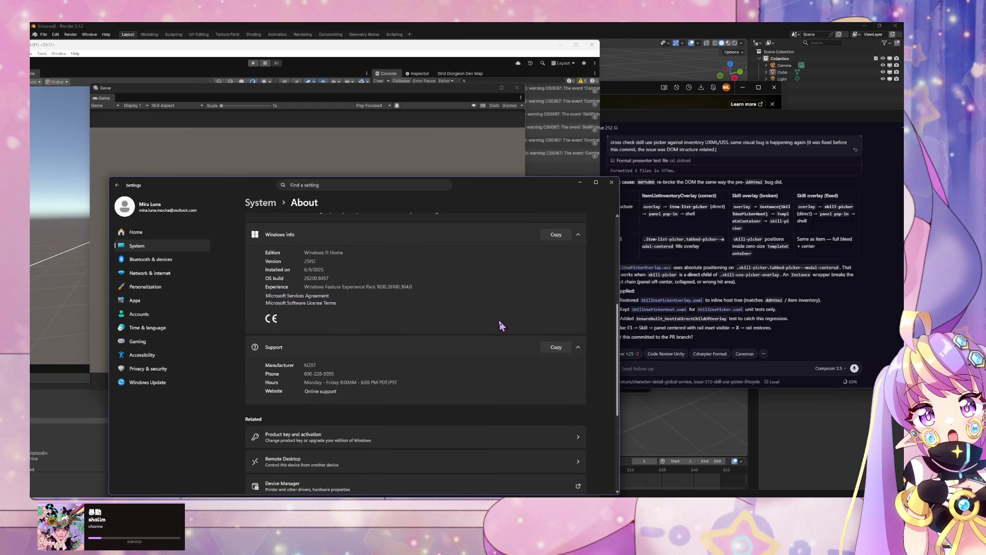
pyautogui.scroll(6, 501, 327)
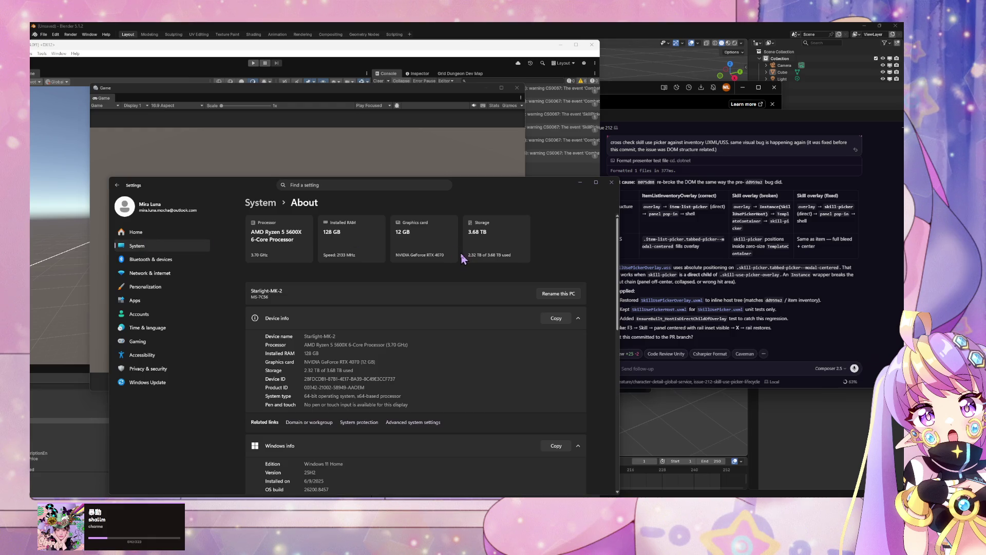
pyautogui.scroll(-3, 493, 261)
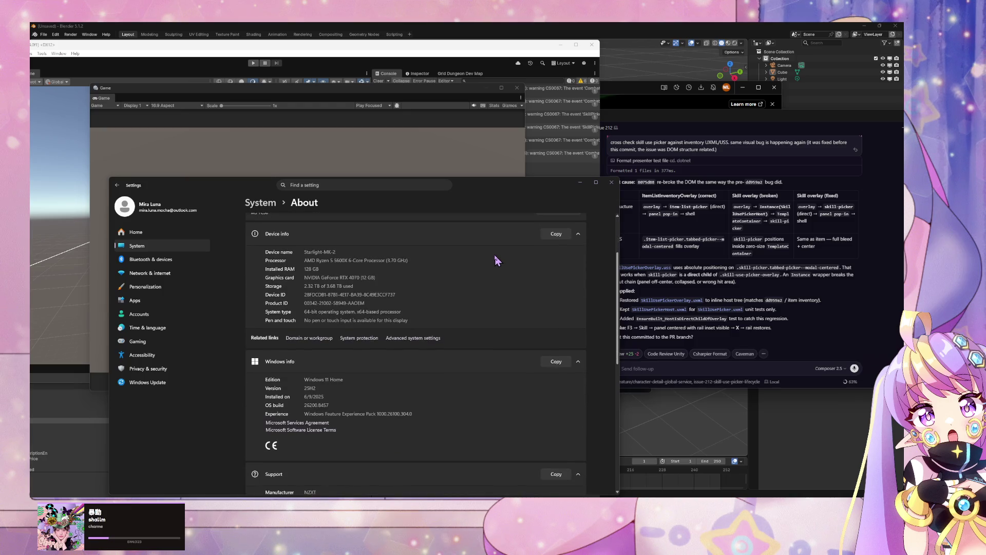
pyautogui.scroll(-2, 496, 260)
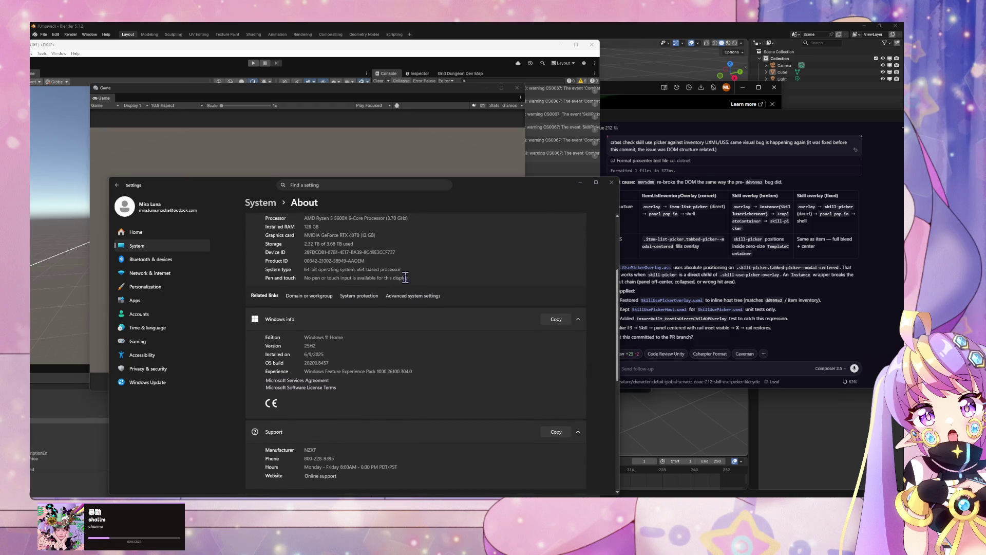
pyautogui.scroll(-2, 399, 270)
pyautogui.scroll(5, 397, 257)
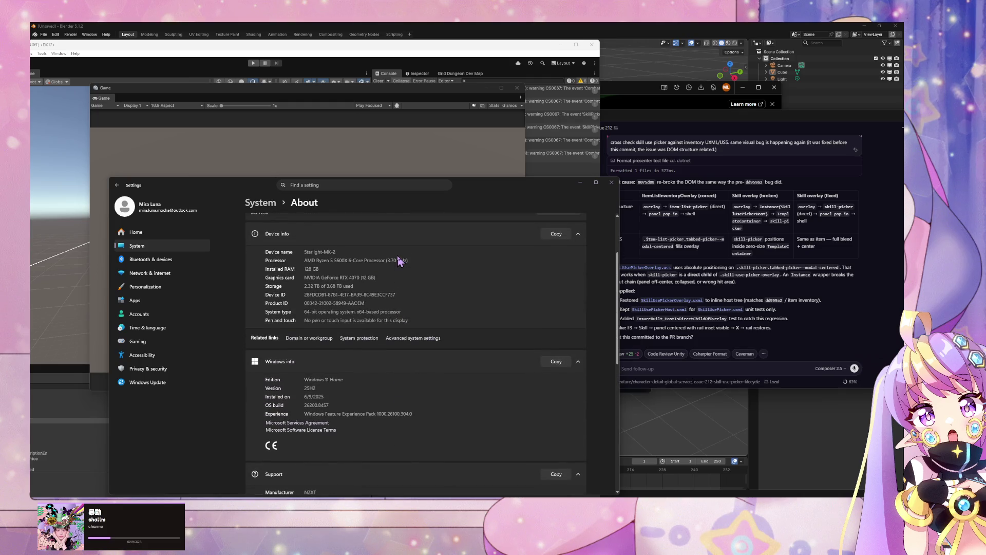
pyautogui.scroll(-10, 399, 261)
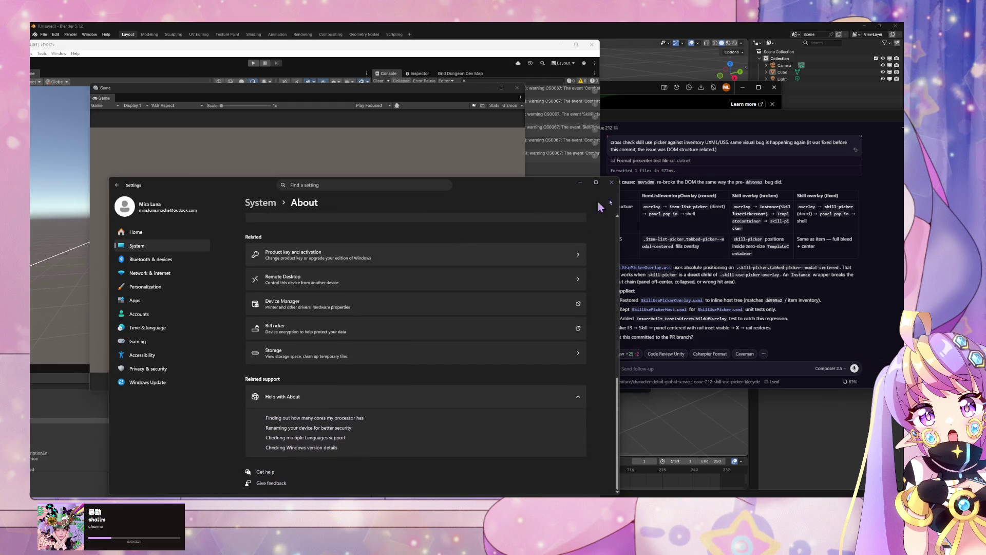
# - Close Settings, bring Unity forward, reposition the game window and clear the console warnings
pyautogui.click(612, 182)
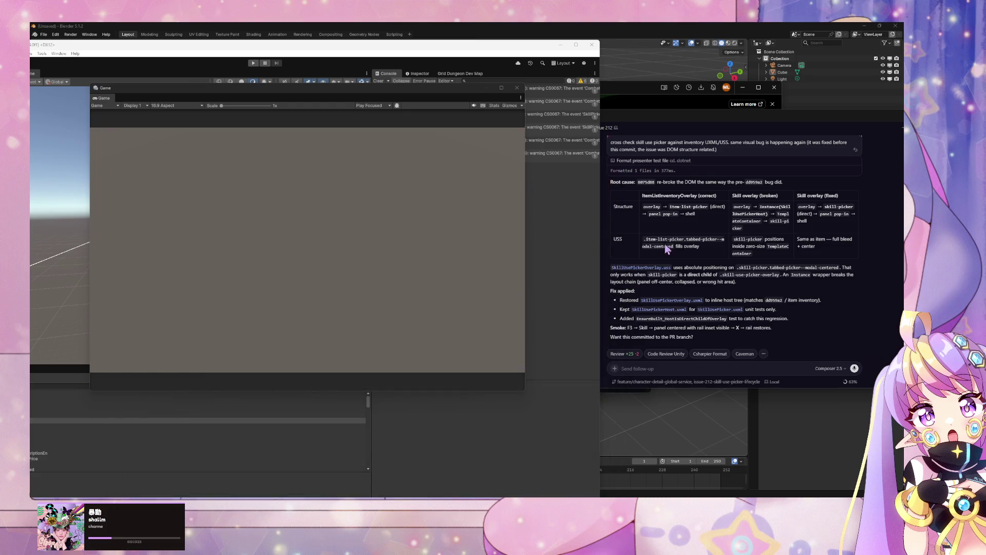
pyautogui.click(804, 345)
pyautogui.click(371, 234)
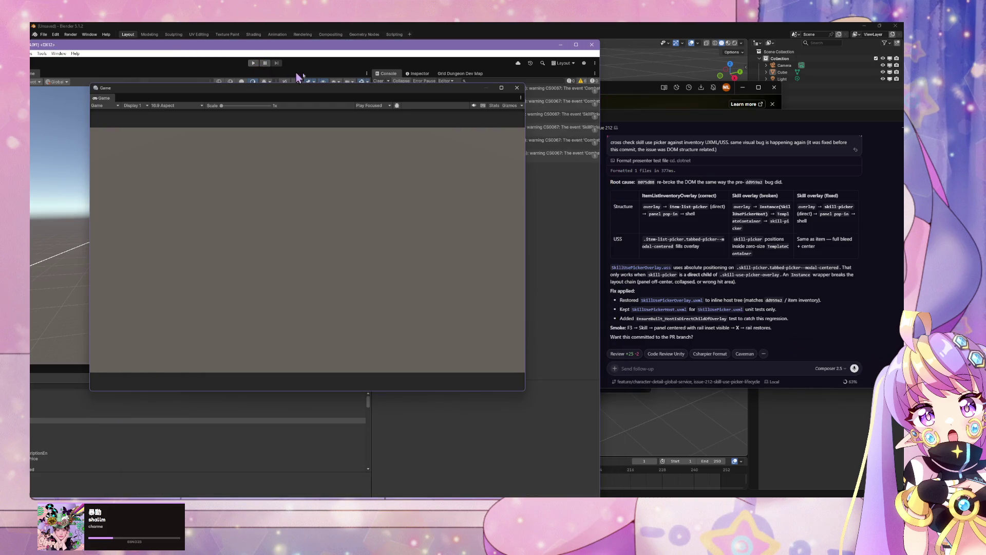
pyautogui.moveTo(380, 95)
pyautogui.mouseDown()
pyautogui.moveTo(337, 205)
pyautogui.moveTo(373, 146)
pyautogui.mouseUp()
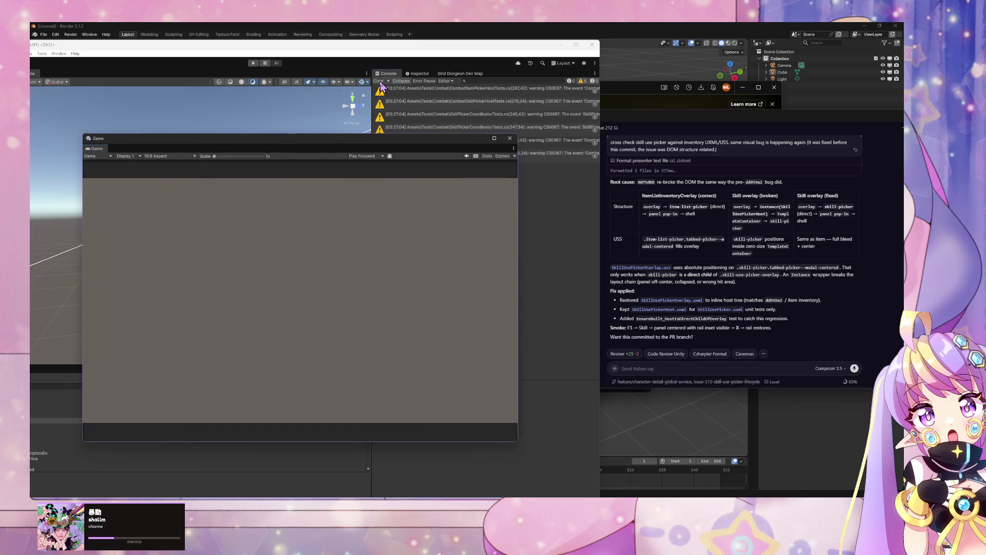
pyautogui.click(378, 81)
pyautogui.click(57, 392)
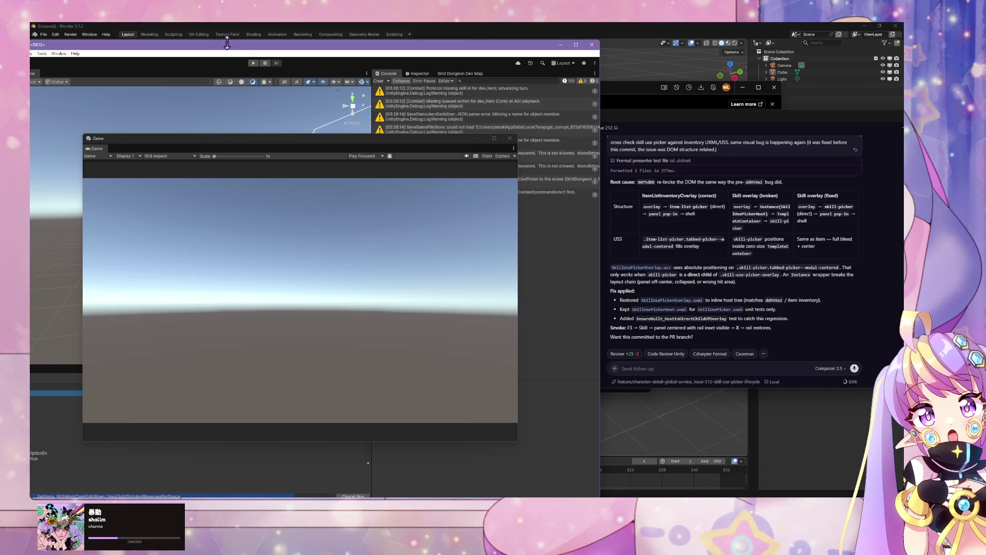
# - Start Play mode, focus the running game at the Guild town hub, and move its window up-right
pyautogui.scroll(10, 731, 285)
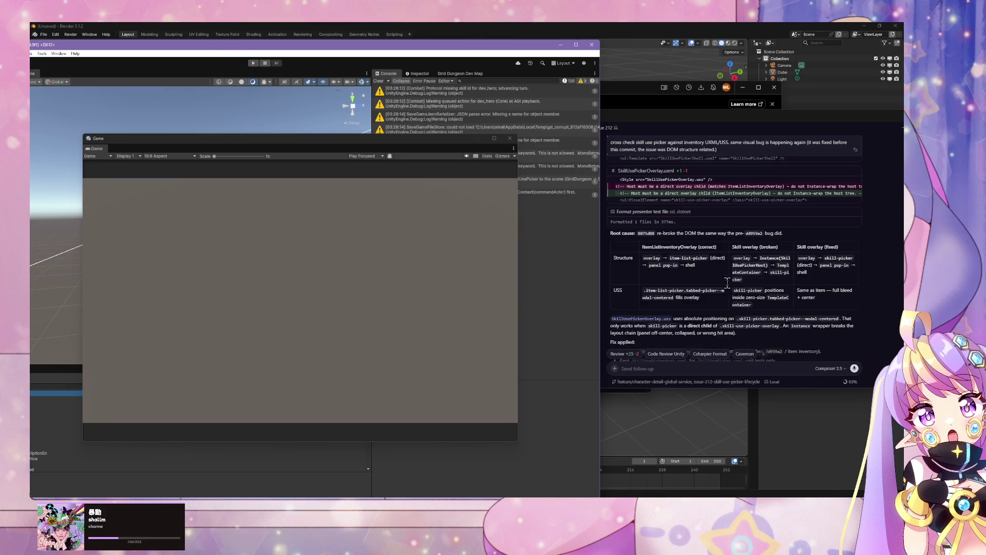
pyautogui.scroll(5, 732, 285)
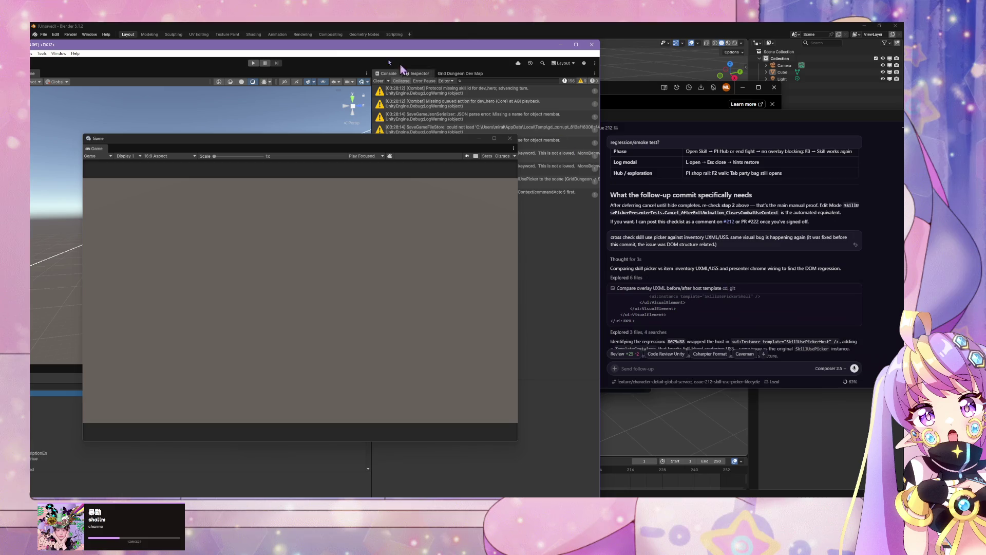
pyautogui.click(254, 63)
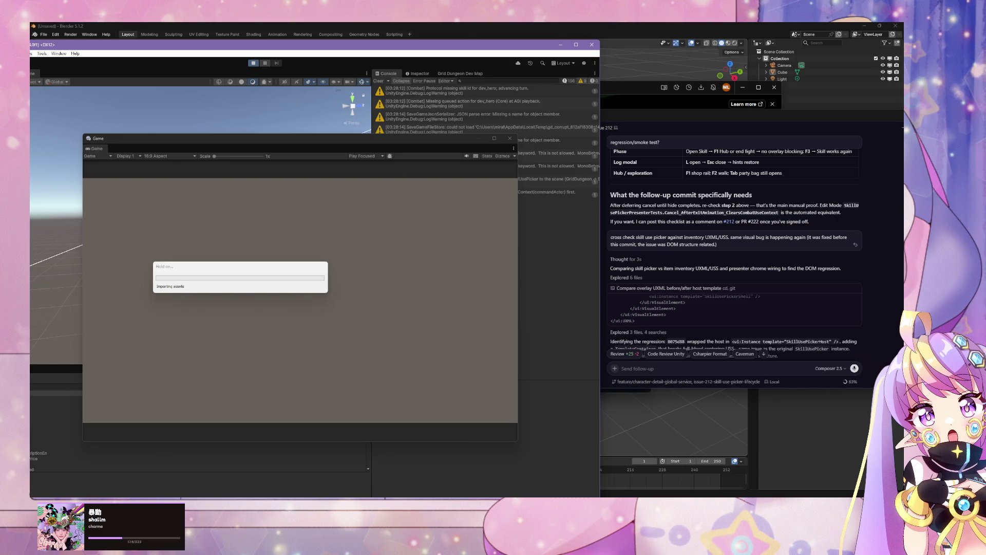
pyautogui.press('ctrl+super+Right')
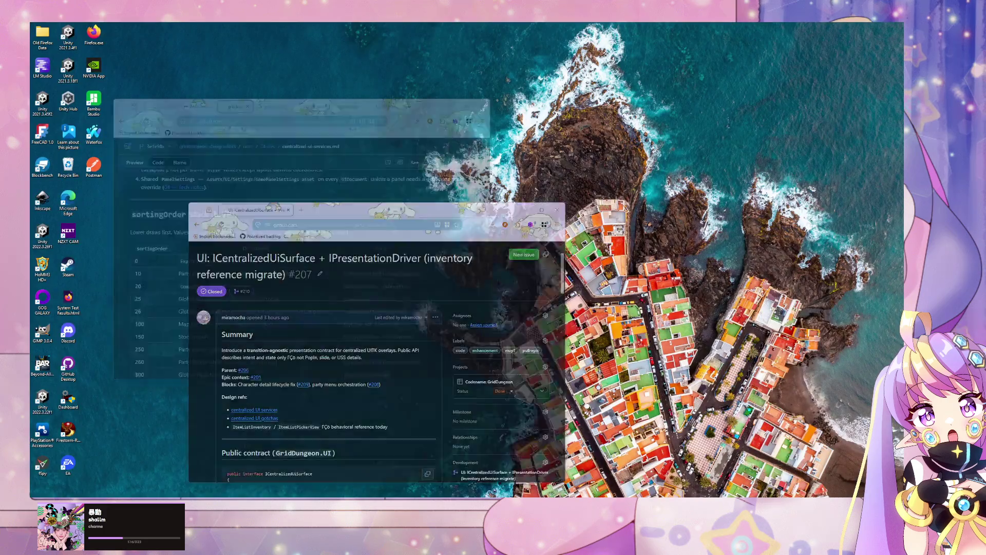
pyautogui.press('ctrl+super+Left')
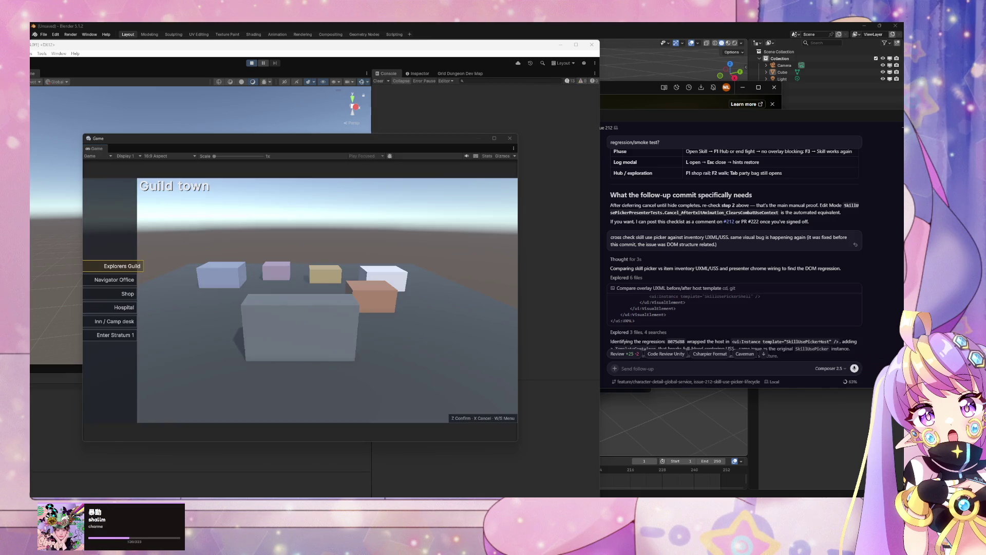
pyautogui.click(252, 303)
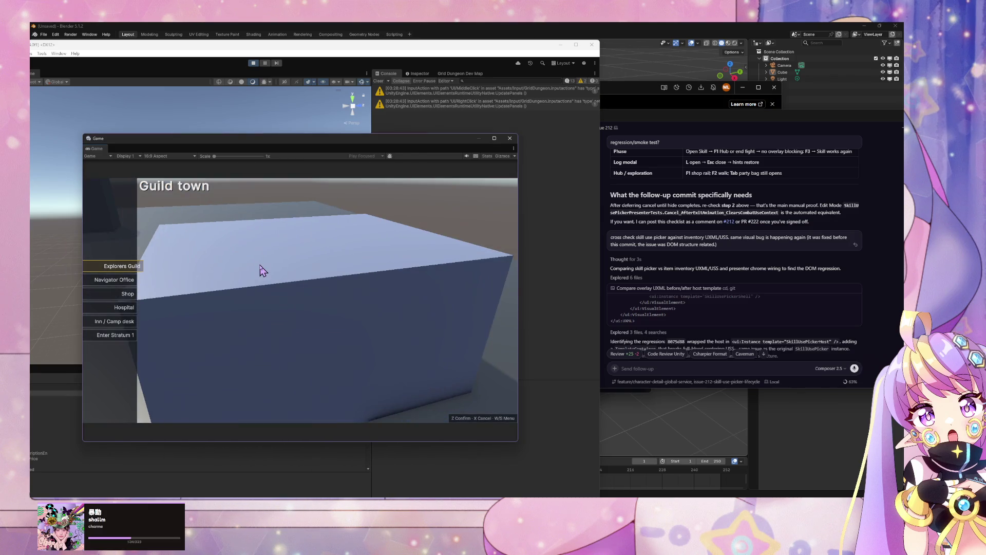
pyautogui.press('s')
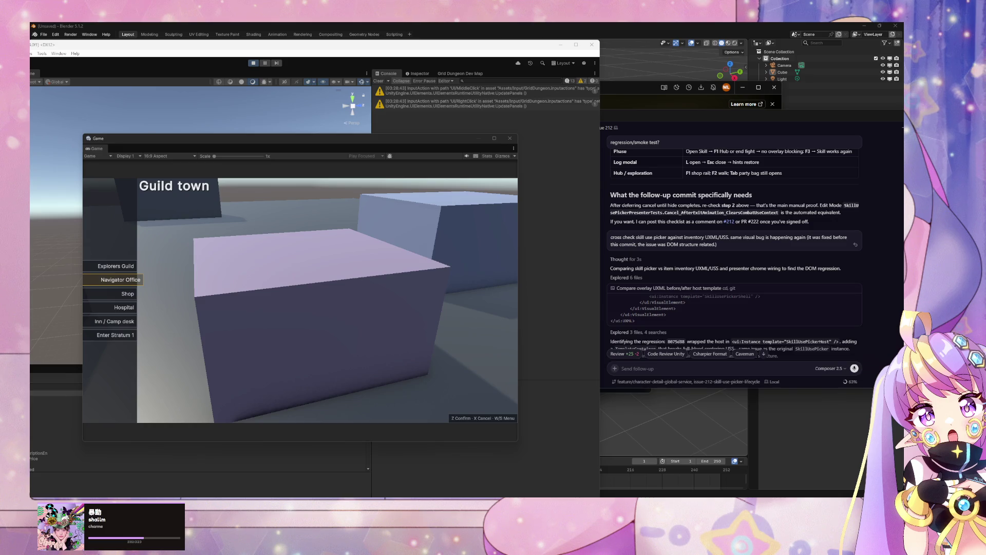
pyautogui.moveTo(219, 148); pyautogui.dragTo(470, 101)
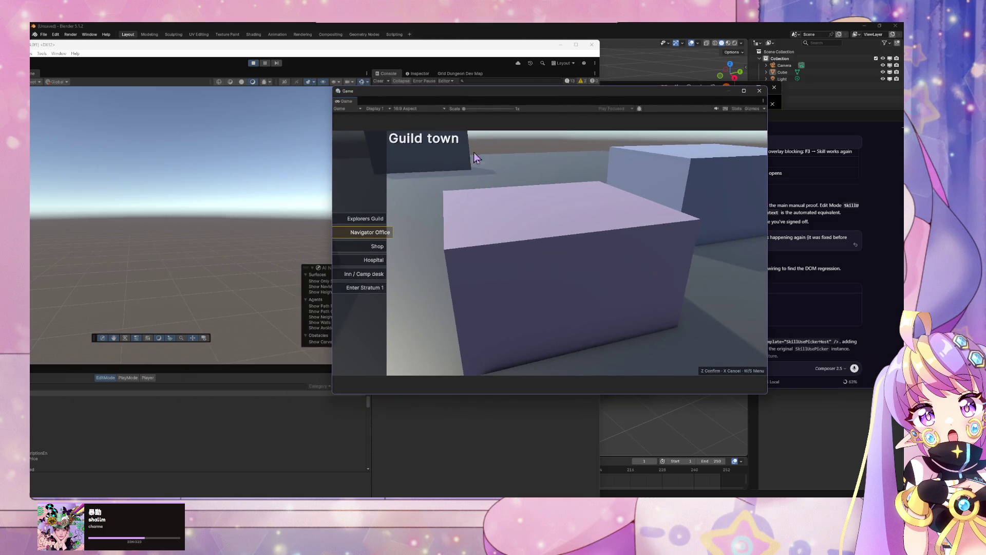
# - Open the town Shop and buy an item, cutting Credits to 2938
pyautogui.press('s')
pyautogui.press('z')
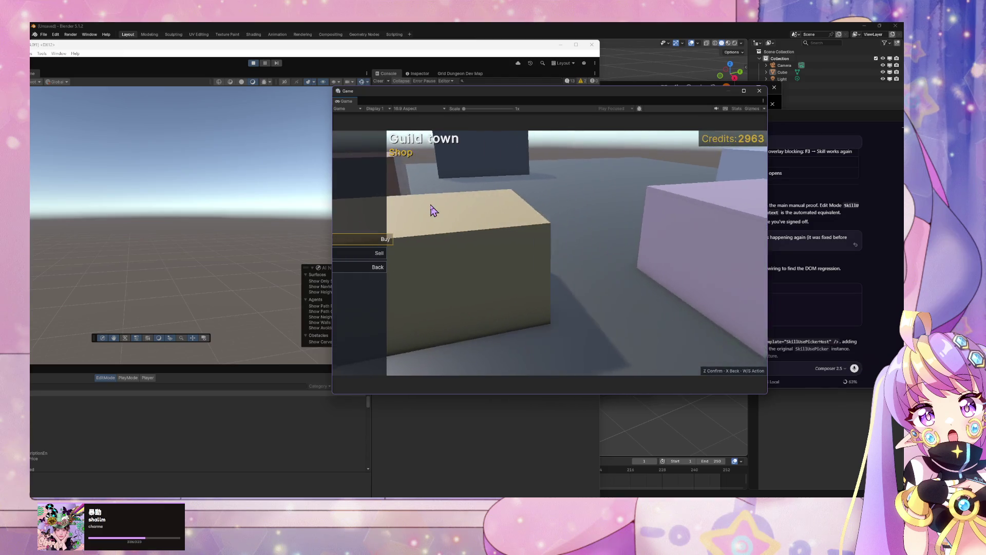
pyautogui.press('z')
pyautogui.press('x')
pyautogui.press('z')
pyautogui.press('z')
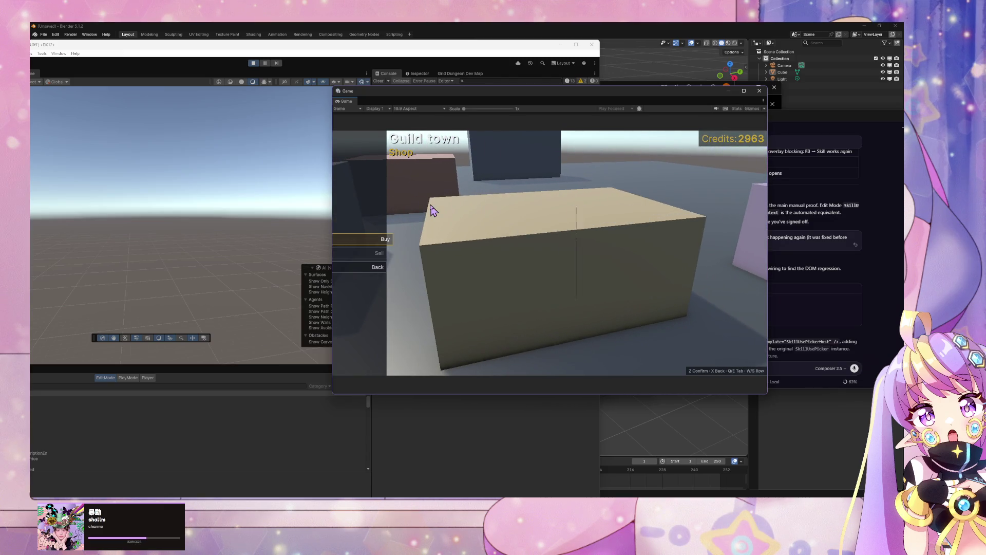
pyautogui.press('x')
pyautogui.press('s')
pyautogui.press('x')
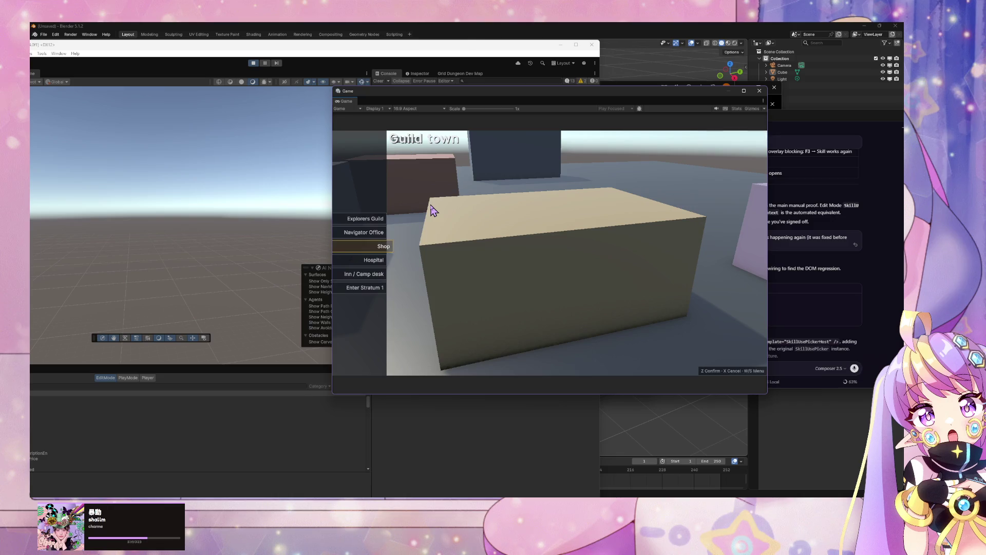
# - Open Formation from the pause menu twice to confirm focus on the first-slot Breaker, then stop Play mode
pyautogui.press('Escape')
pyautogui.press('s')
pyautogui.press('s')
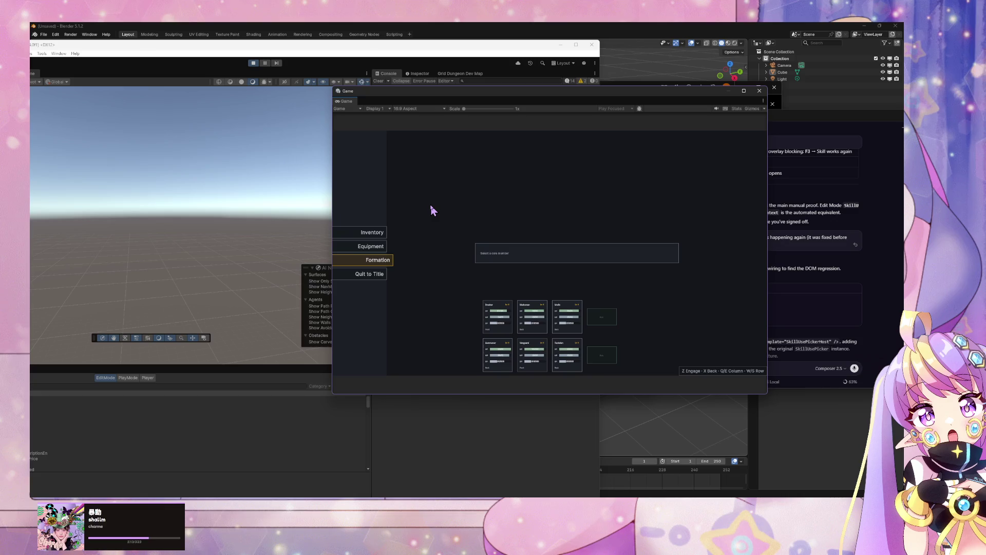
pyautogui.press('z')
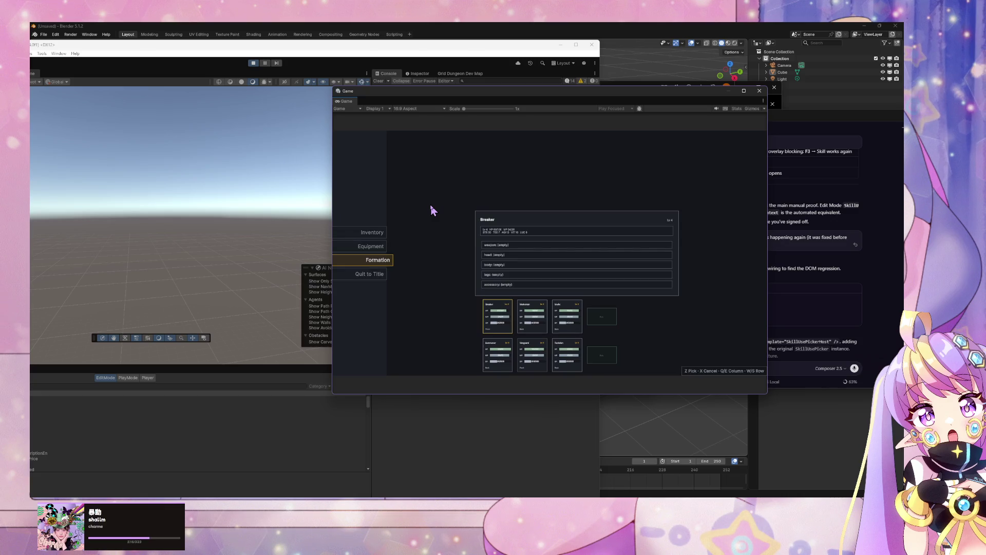
pyautogui.press('x')
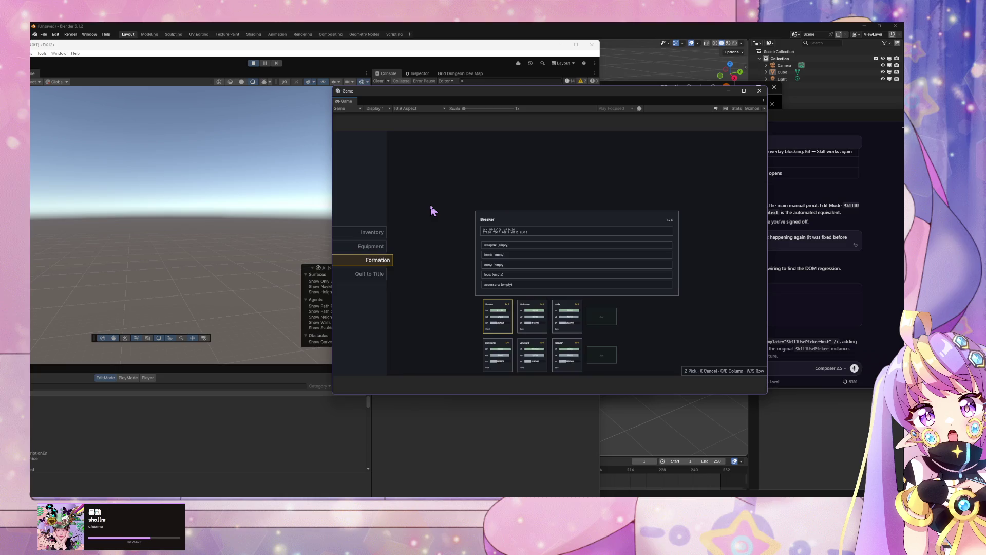
pyautogui.press('x')
pyautogui.press('s')
pyautogui.press('s')
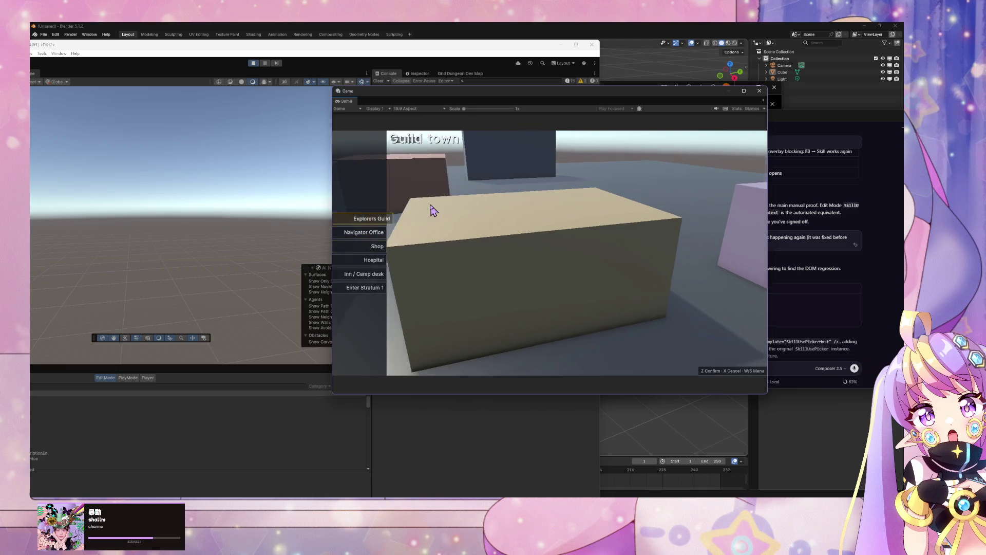
pyautogui.press('Escape')
pyautogui.press('s')
pyautogui.press('s')
pyautogui.press('z')
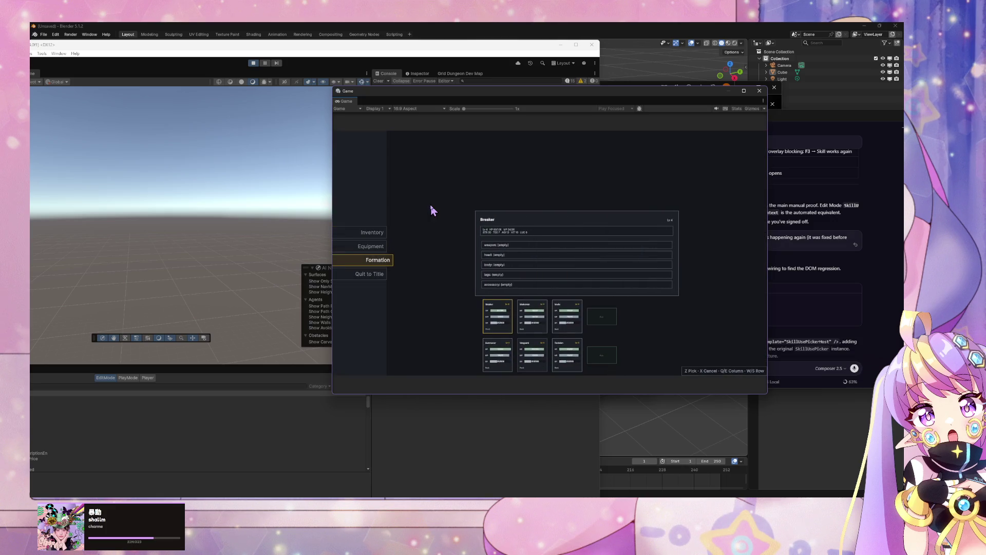
pyautogui.click(253, 62)
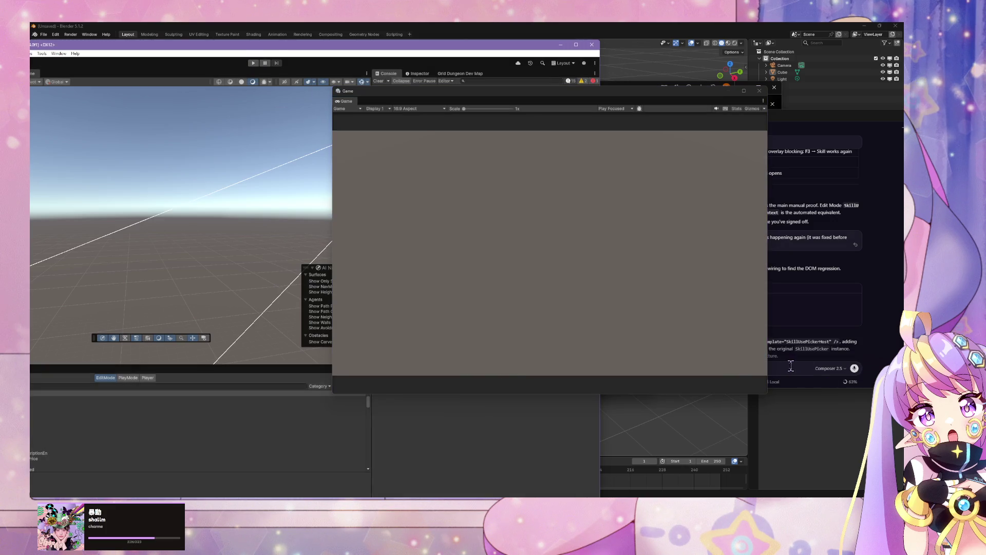
# - Glance at the Cursor chat, then restart Unity's Play mode on Guild town
pyautogui.hotkey('alt', 'Tab')
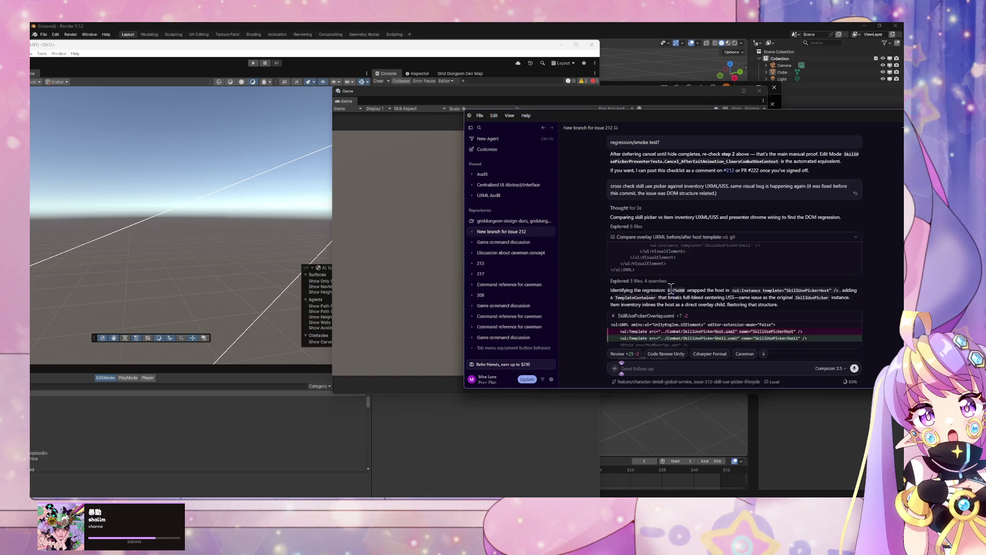
pyautogui.hotkey('alt', 'Tab')
pyautogui.click(253, 63)
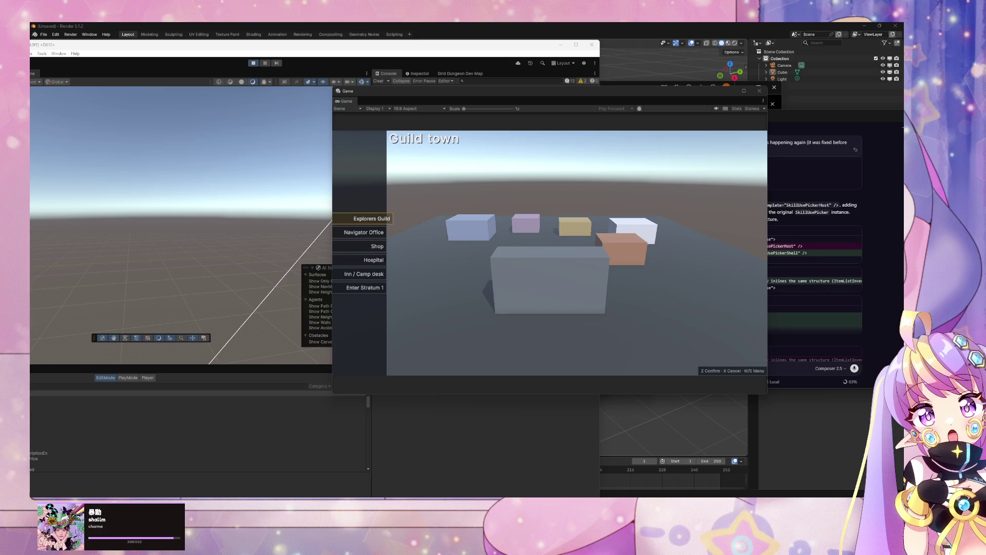
# - Enter Stratum 1 from Guild town and explore the streets until a battle starts
pyautogui.press('z')
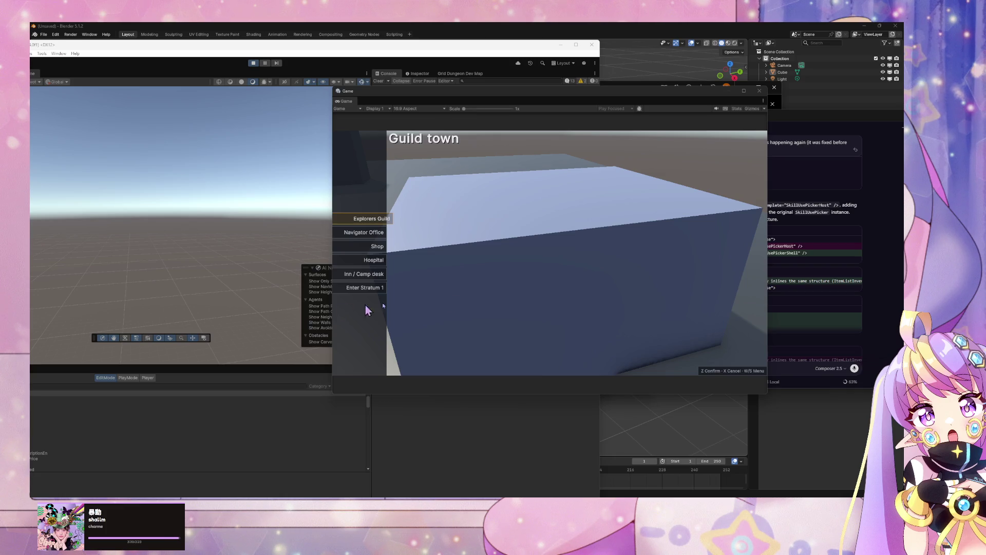
pyautogui.press('s')
pyautogui.press('s')
pyautogui.press('s')
pyautogui.press('z')
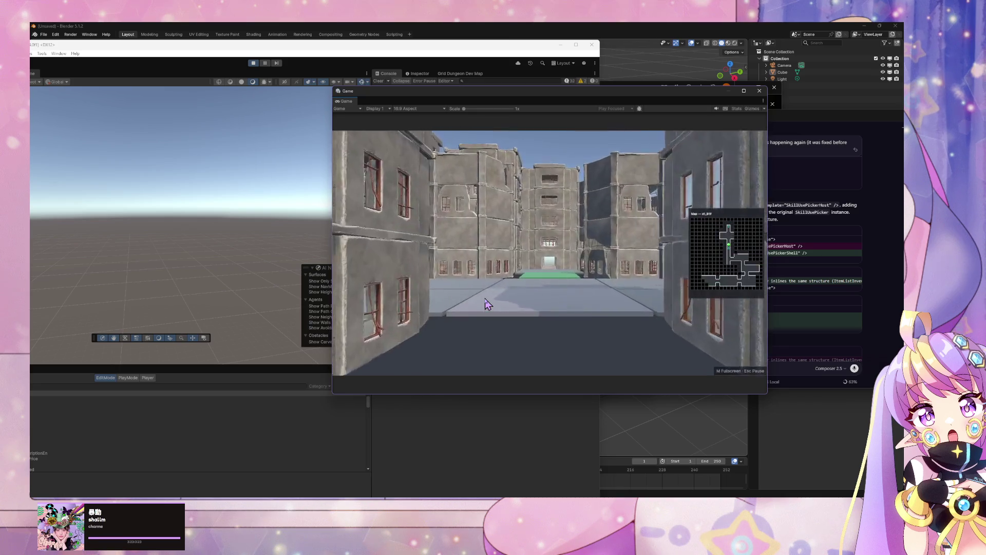
pyautogui.press('w')
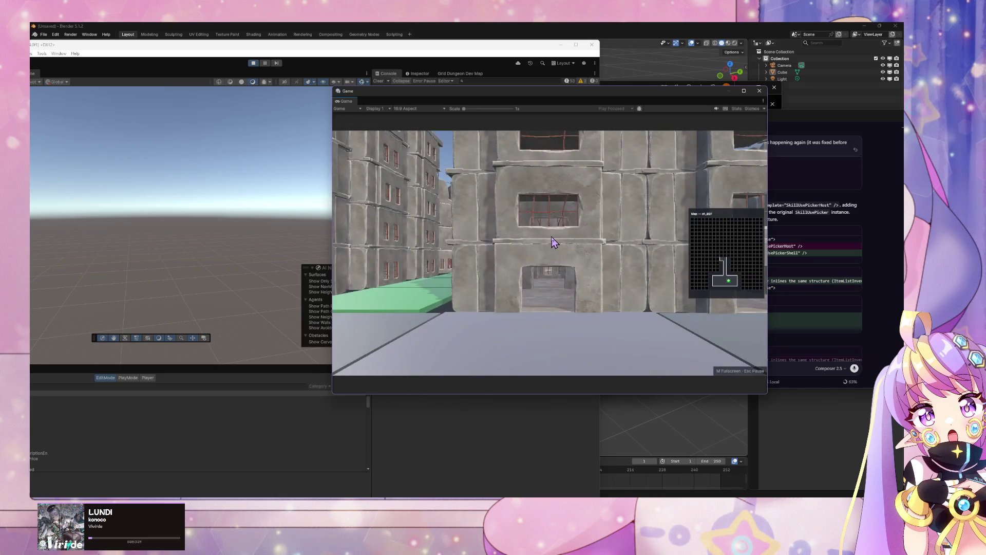
pyautogui.press('w')
pyautogui.press('a')
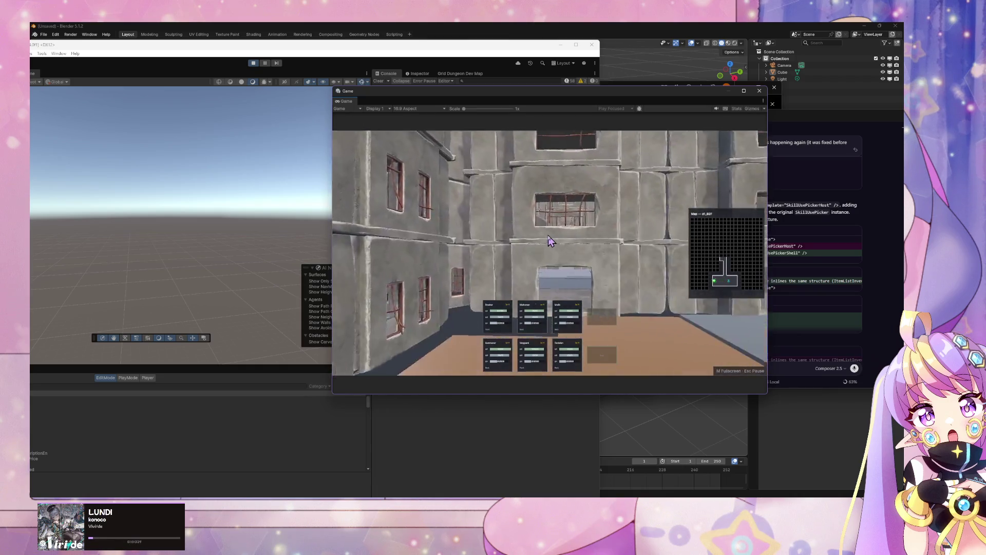
pyautogui.press('d')
pyautogui.press('w')
pyautogui.press('a')
pyautogui.press('d')
pyautogui.press('a')
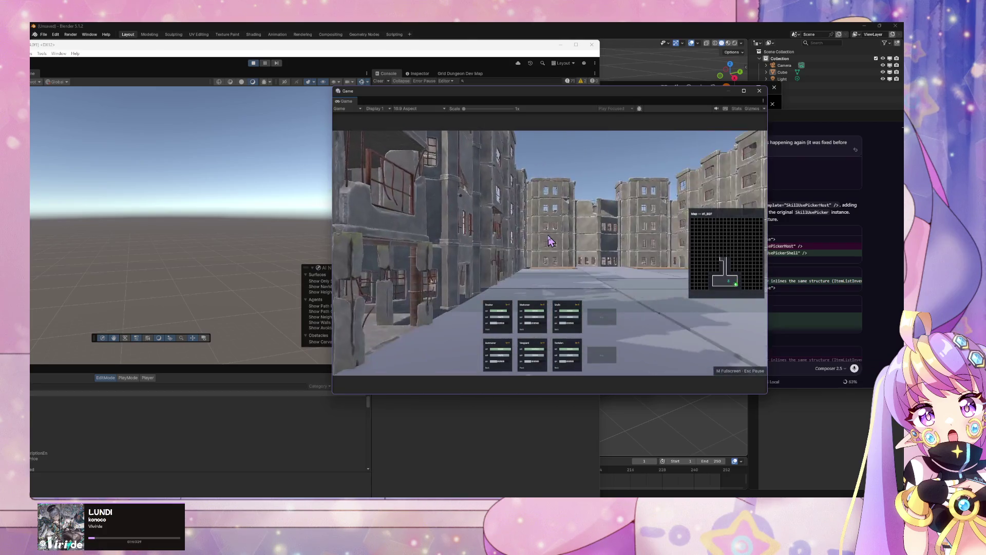
pyautogui.press('w')
# - In battle, open and close Breaker's and Marksman's skill lists to check the panel
pyautogui.press('s')
pyautogui.press('s')
pyautogui.press('s')
pyautogui.press('w')
pyautogui.press('z')
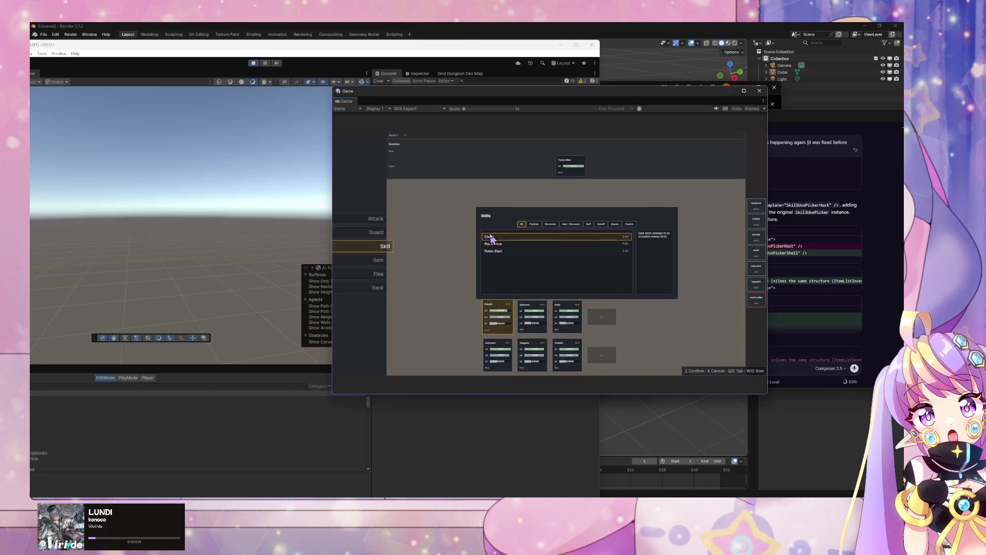
pyautogui.press('z')
pyautogui.press('s')
pyautogui.press('s')
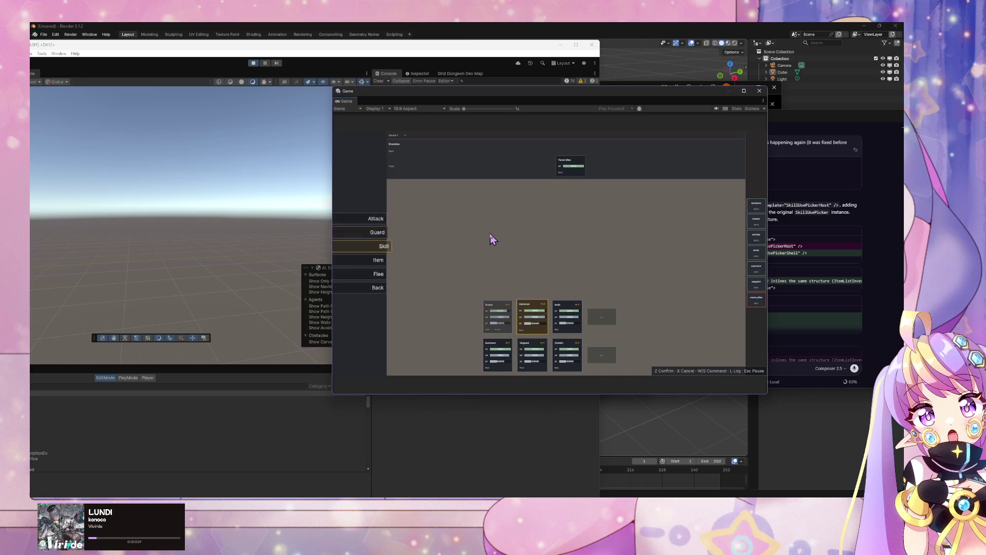
pyautogui.press('z')
pyautogui.press('z')
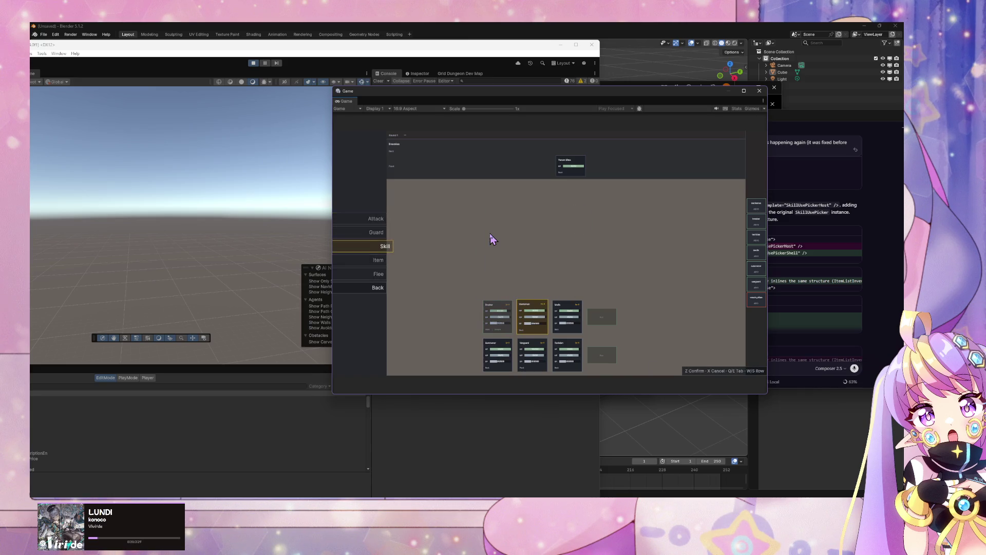
pyautogui.press('s')
pyautogui.press('s')
pyautogui.press('z')
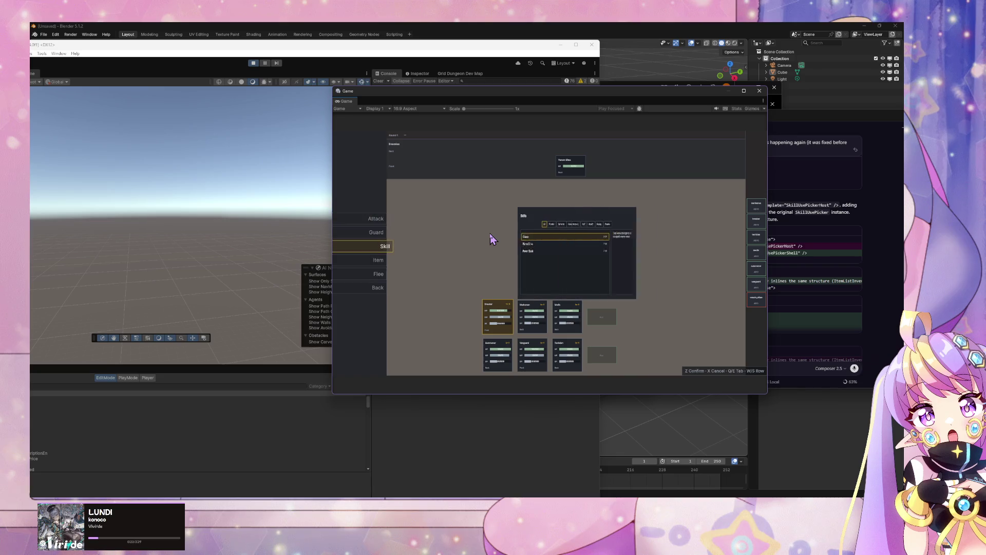
pyautogui.press('x')
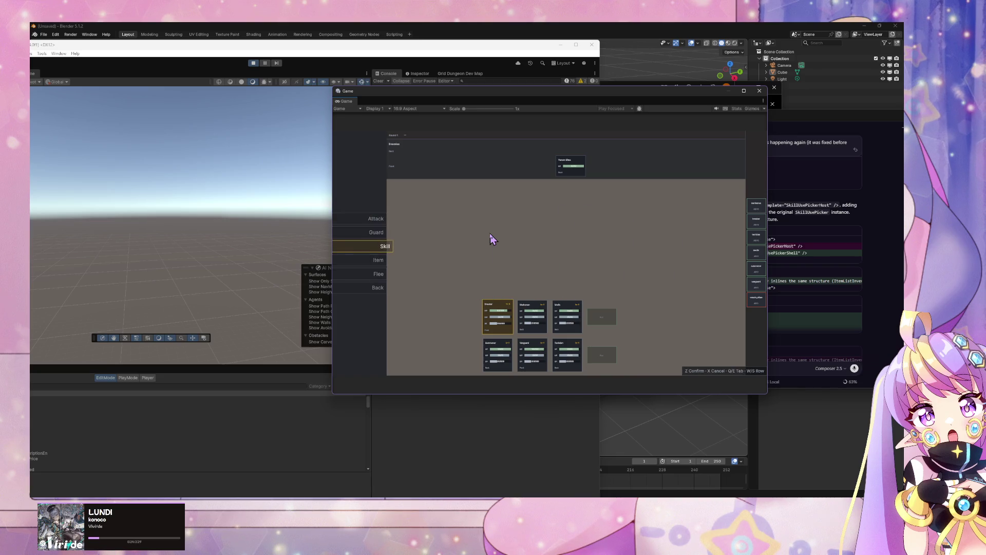
pyautogui.press('z')
pyautogui.press('z')
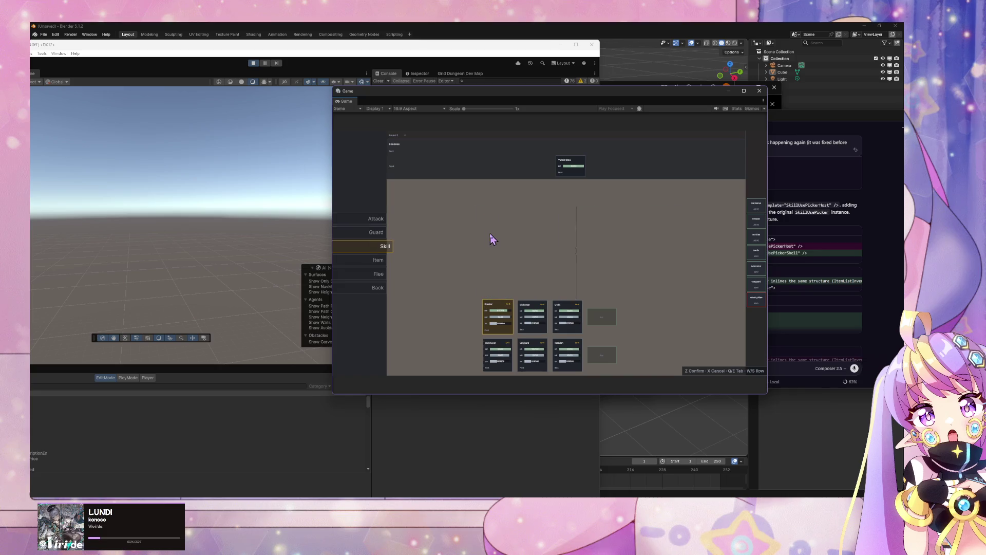
pyautogui.press('z')
# - Check Summoner's skill list, then have Vanguard attack to win the battle
pyautogui.press('z')
pyautogui.press('z')
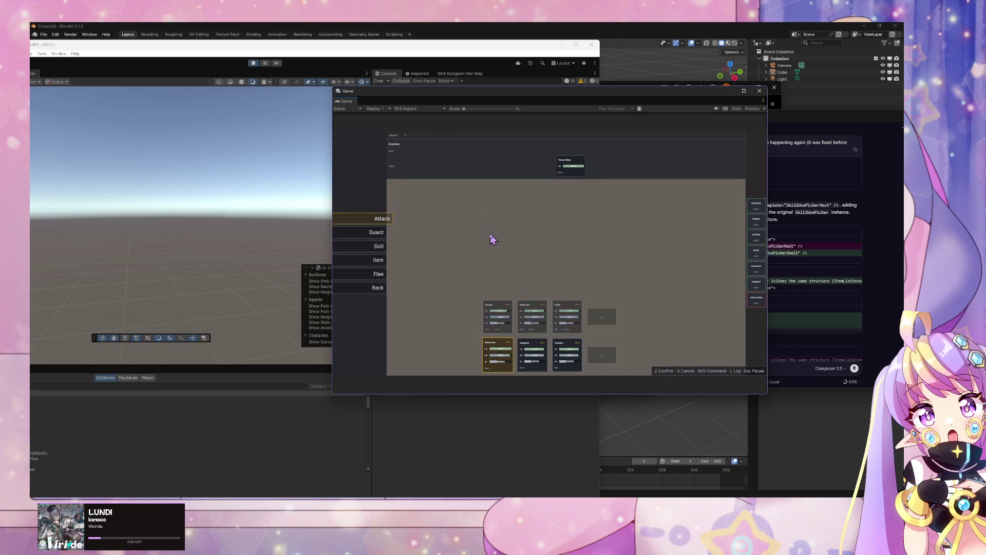
pyautogui.press('s')
pyautogui.press('s')
pyautogui.press('z')
pyautogui.press('s')
pyautogui.press('w')
pyautogui.press('w')
pyautogui.press('z')
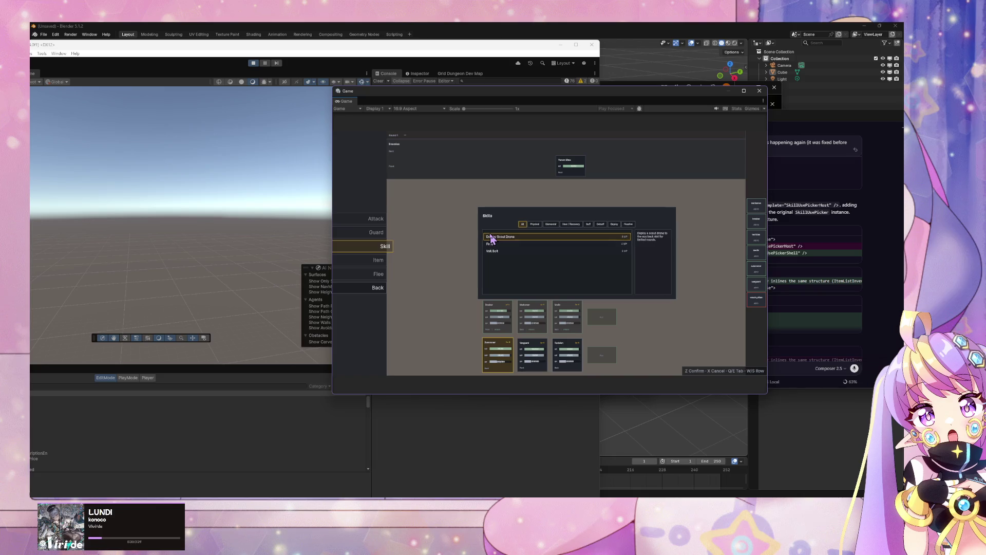
pyautogui.press('s')
pyautogui.press('w')
pyautogui.press('z')
pyautogui.press('z')
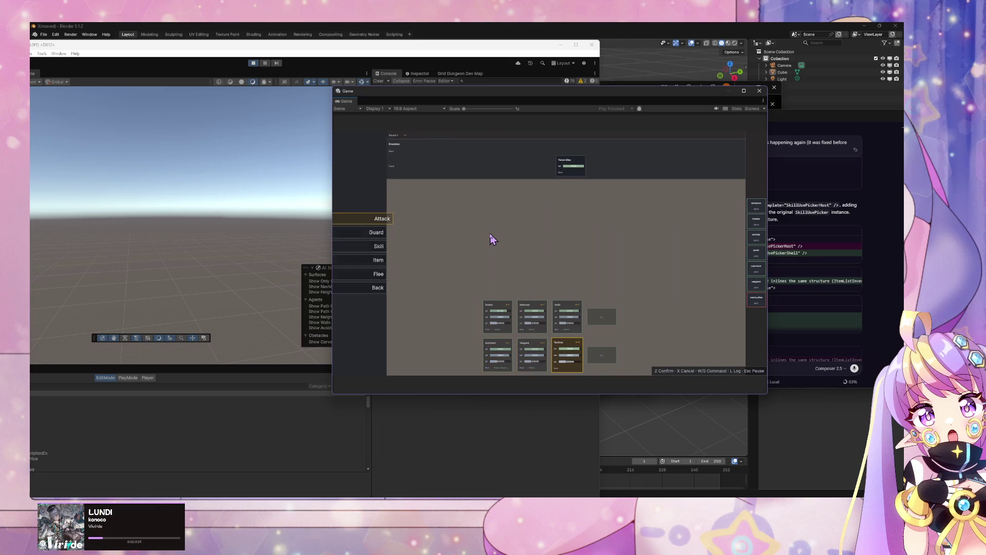
pyautogui.press('z')
pyautogui.press('z')
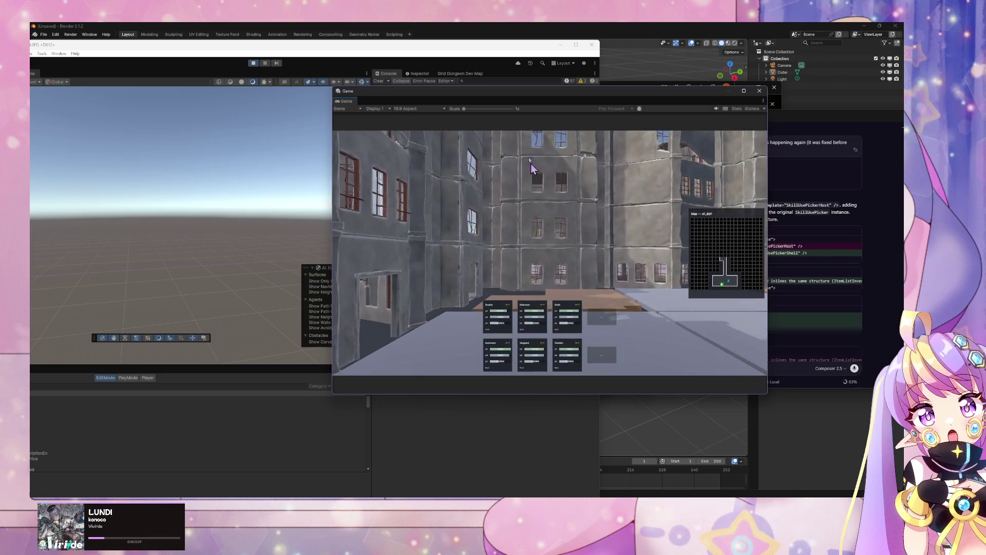
pyautogui.click(490, 27)
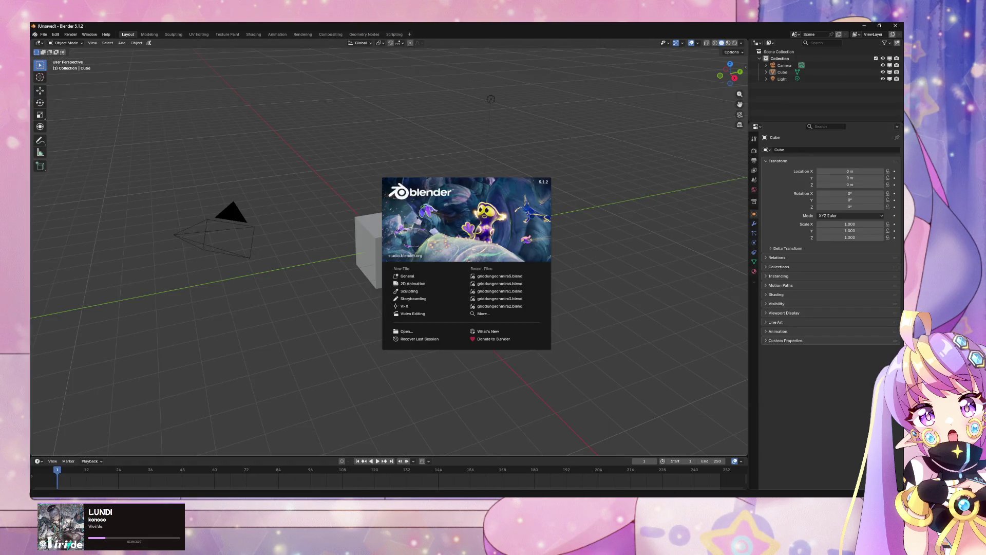
# - Read the Cursor agent's skill picker fix summary, then view uncommitted changes in GitHub Desktop
pyautogui.hotkey('alt', 'Tab')
pyautogui.hotkey('alt', 'Tab')
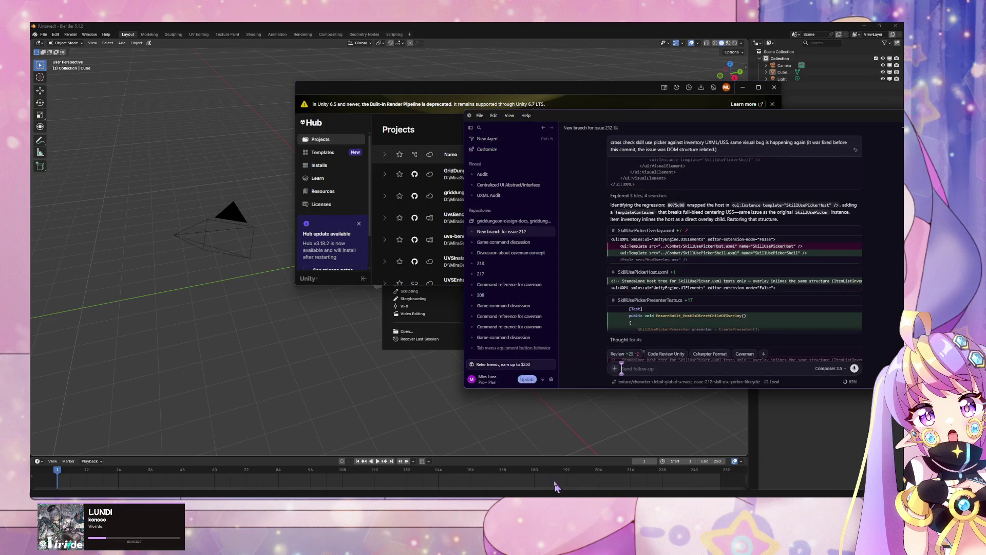
pyautogui.hotkey('alt', 'Tab')
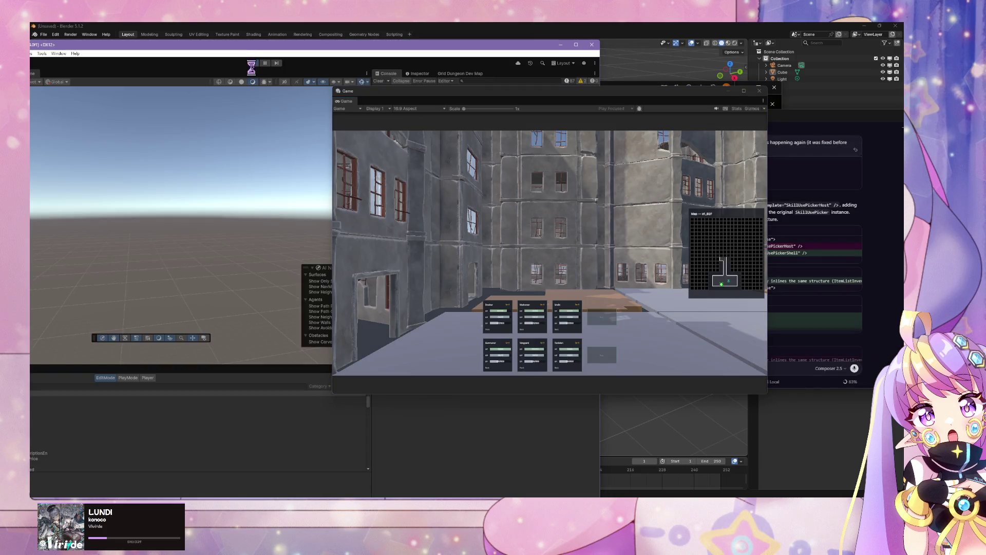
pyautogui.hotkey('alt', 'Tab')
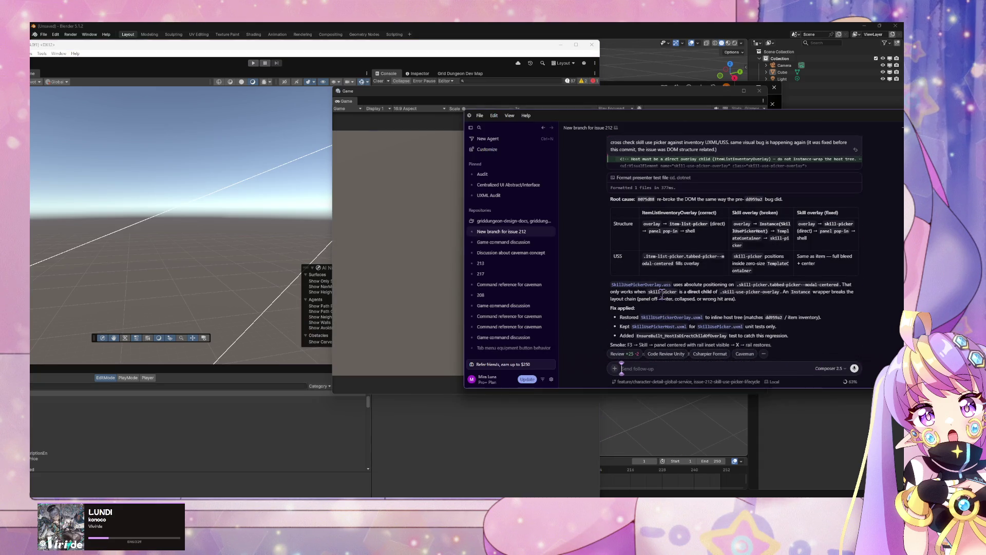
pyautogui.hotkey('alt', 'Tab')
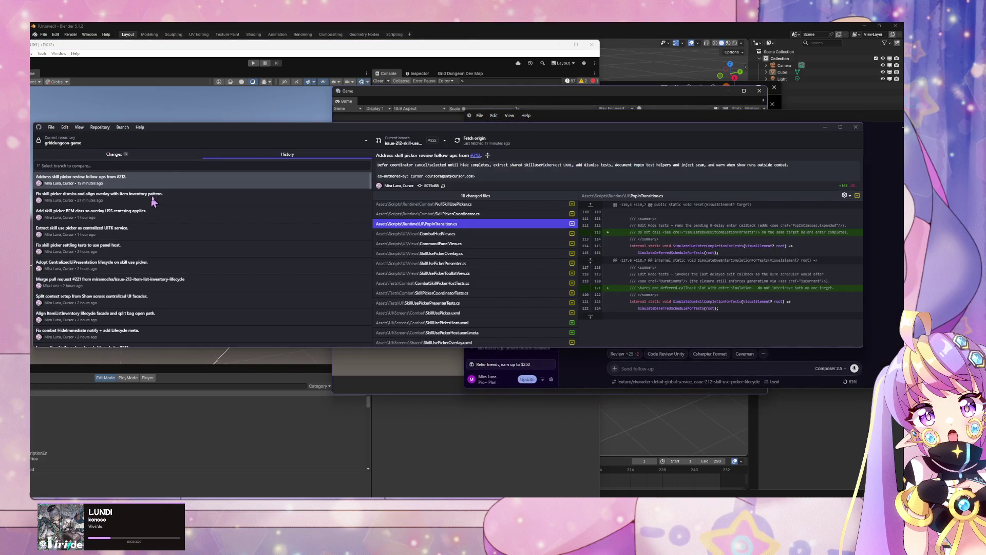
pyautogui.click(164, 157)
# - Review the SkillUsePickerOverlay.uxml diff and tell the agent 'validated. commit (skip review) create PR and merge it'
pyautogui.click(190, 204)
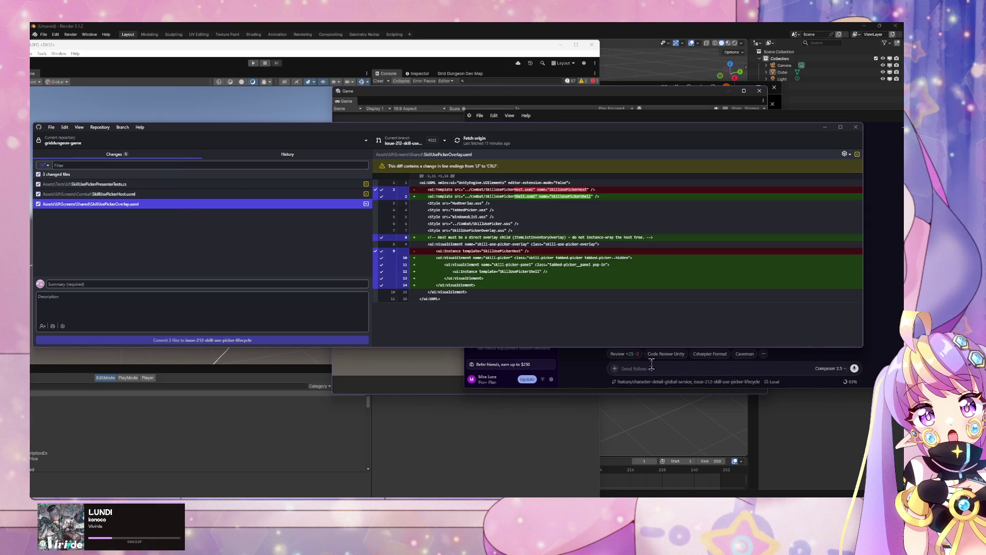
pyautogui.click(651, 363)
pyautogui.write('commit. I')
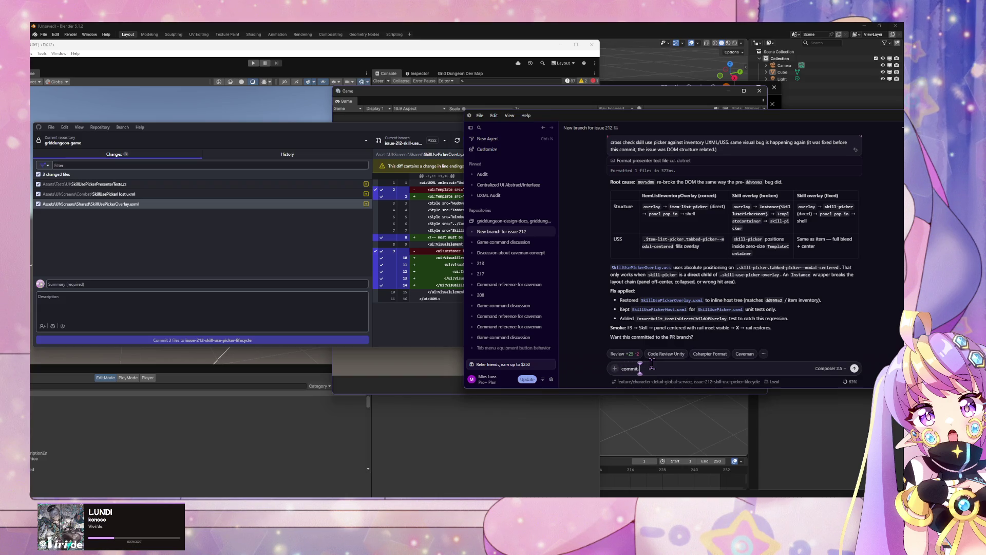
pyautogui.press('BackSpace')
pyautogui.press('BackSpace')
pyautogui.press('BackSpace')
pyautogui.write('val')
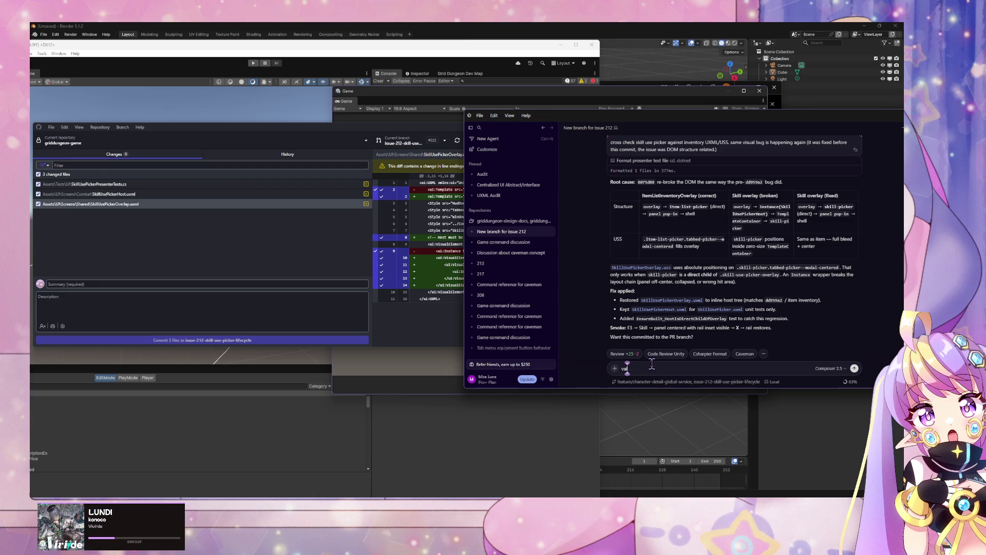
pyautogui.write('idated. co')
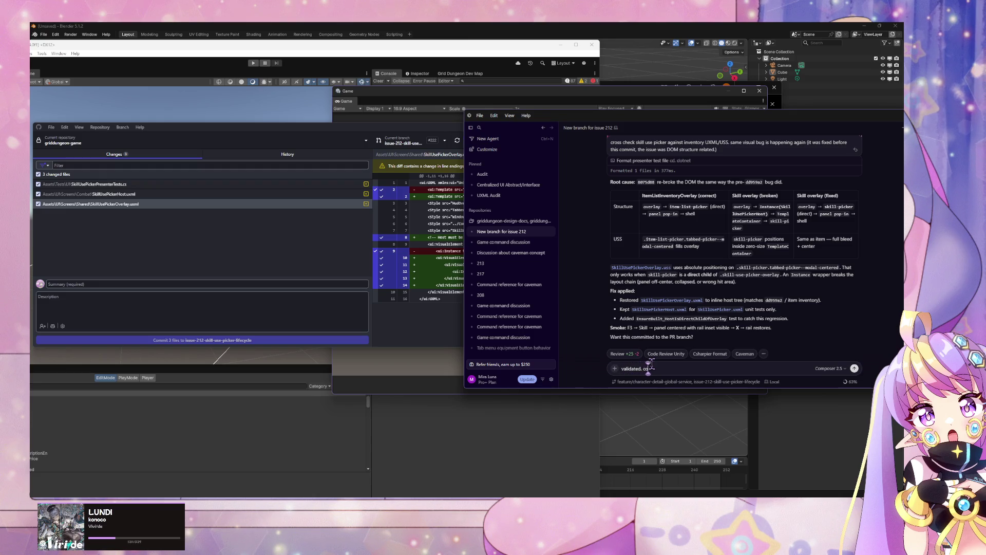
pyautogui.write('mmit (ski')
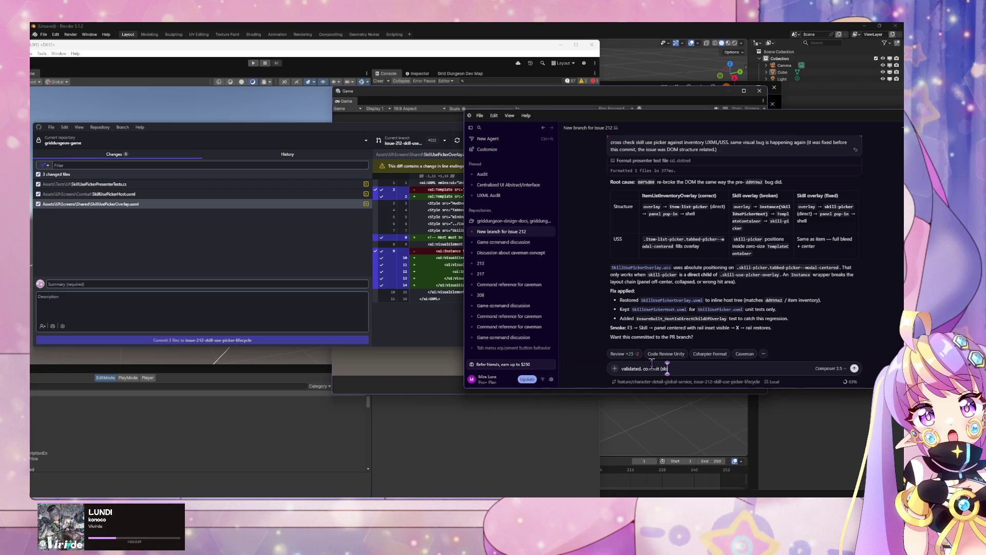
pyautogui.write('p review) cre')
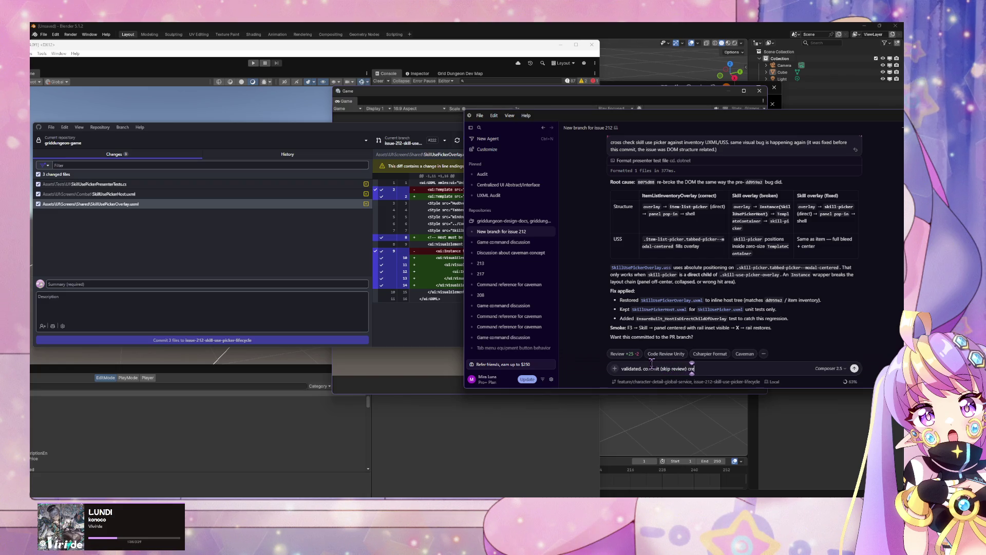
pyautogui.write('ate PR and mer')
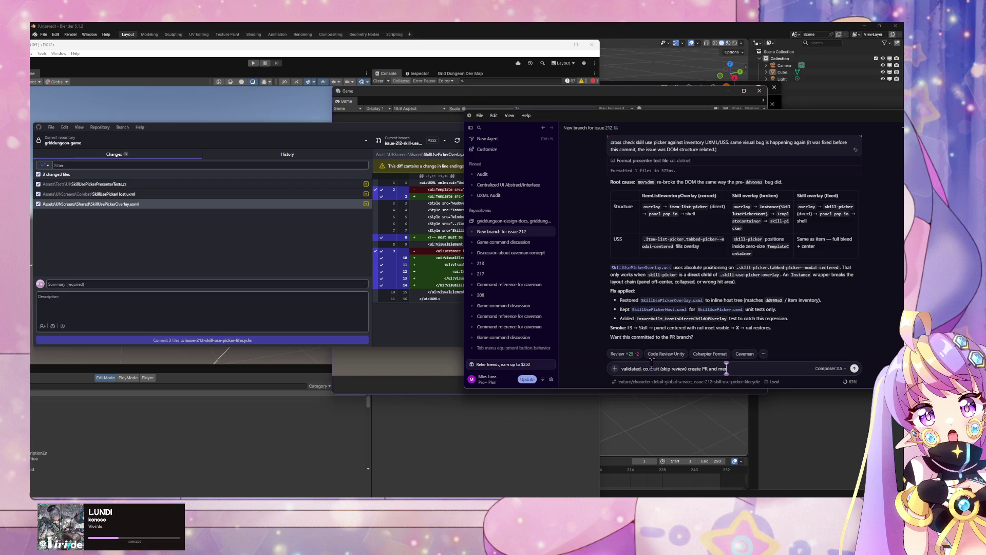
pyautogui.write('ge it')
pyautogui.press('Return')
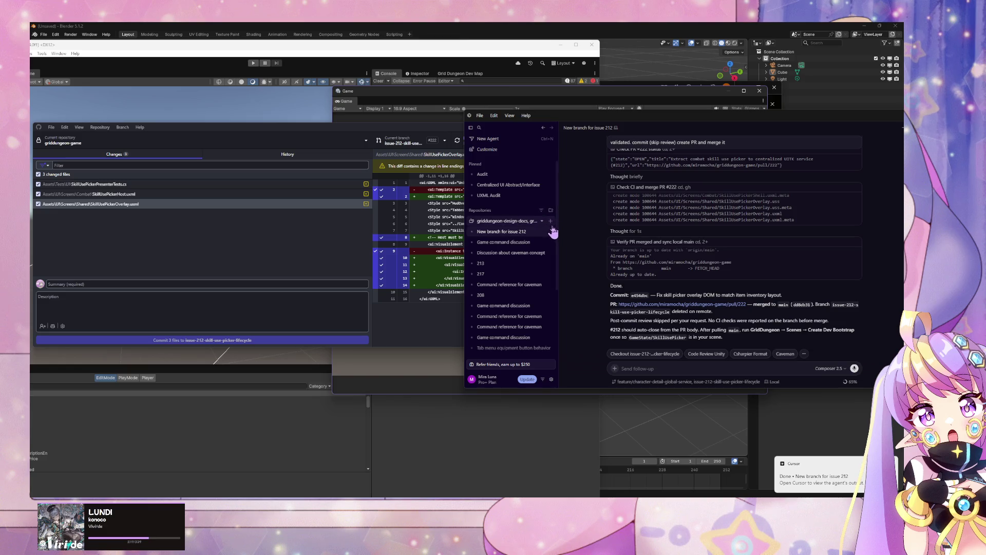
# - Start a new agent chat for the griddungeon repository
pyautogui.click(551, 221)
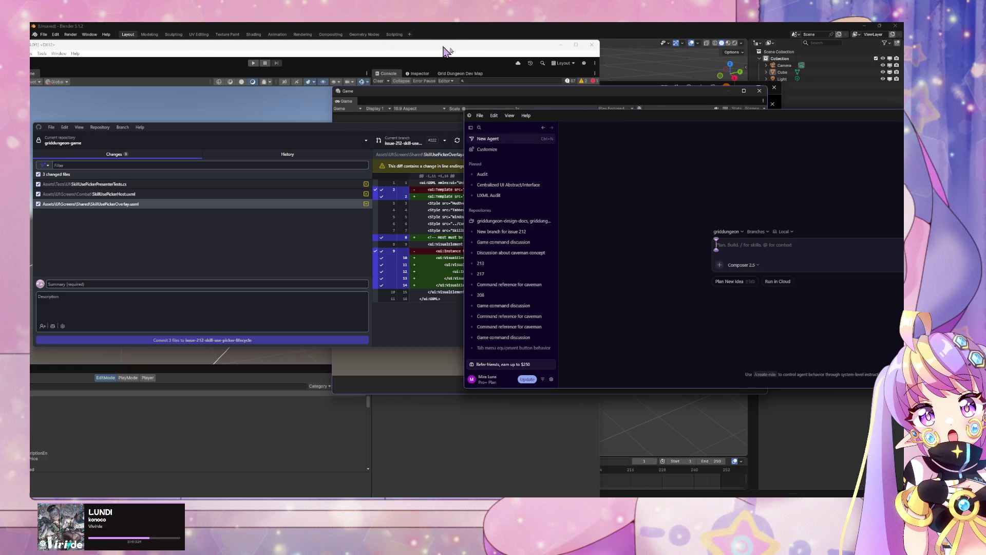
# - Restart Unity's Play mode and open the Formation party grid from the Escape menu
pyautogui.click(253, 62)
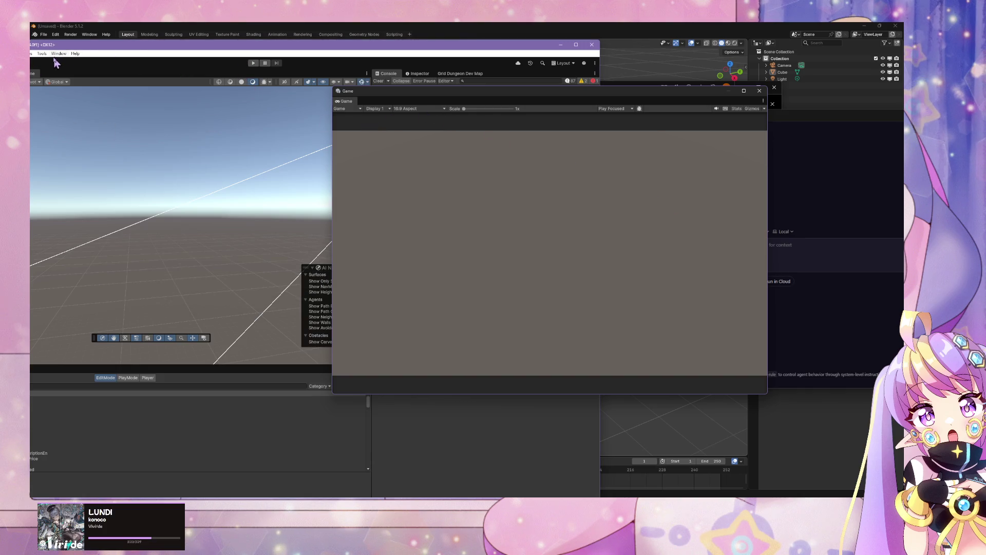
pyautogui.click(253, 62)
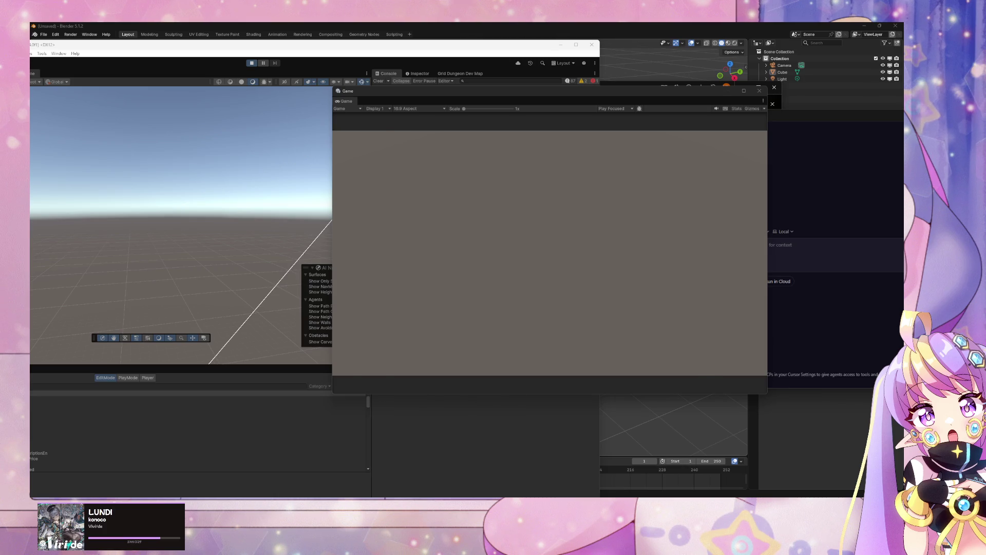
pyautogui.click(527, 221)
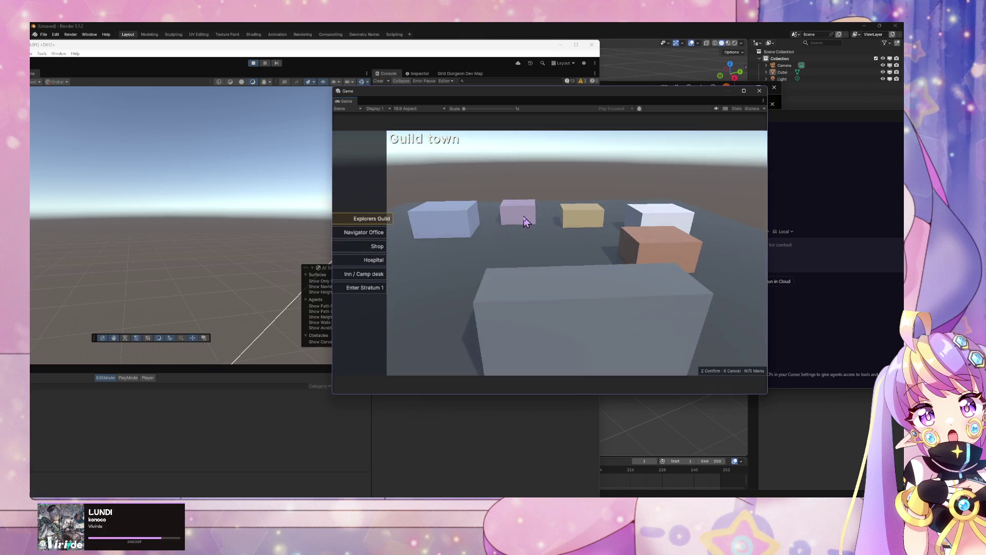
pyautogui.press('Escape')
pyautogui.press('s')
pyautogui.press('s')
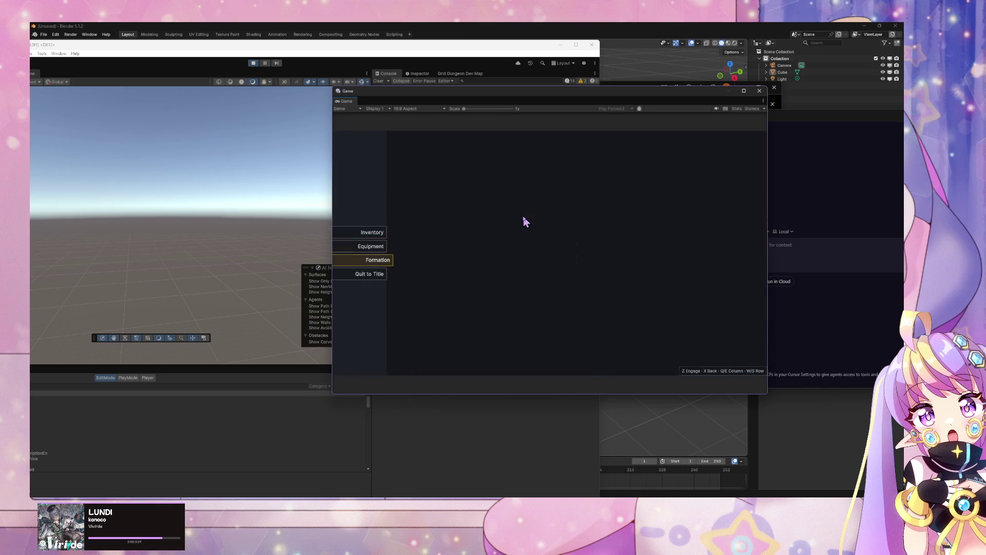
pyautogui.press('z')
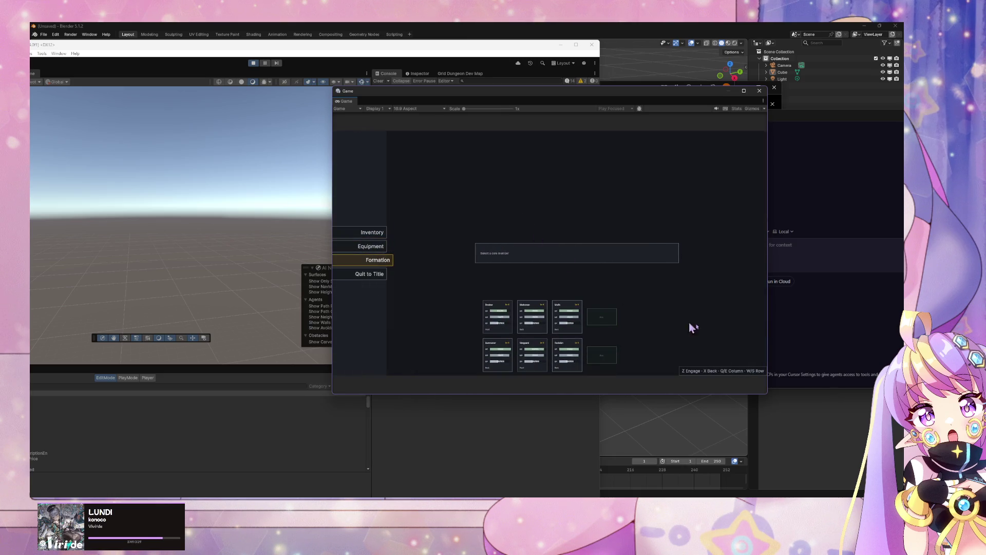
pyautogui.click(785, 331)
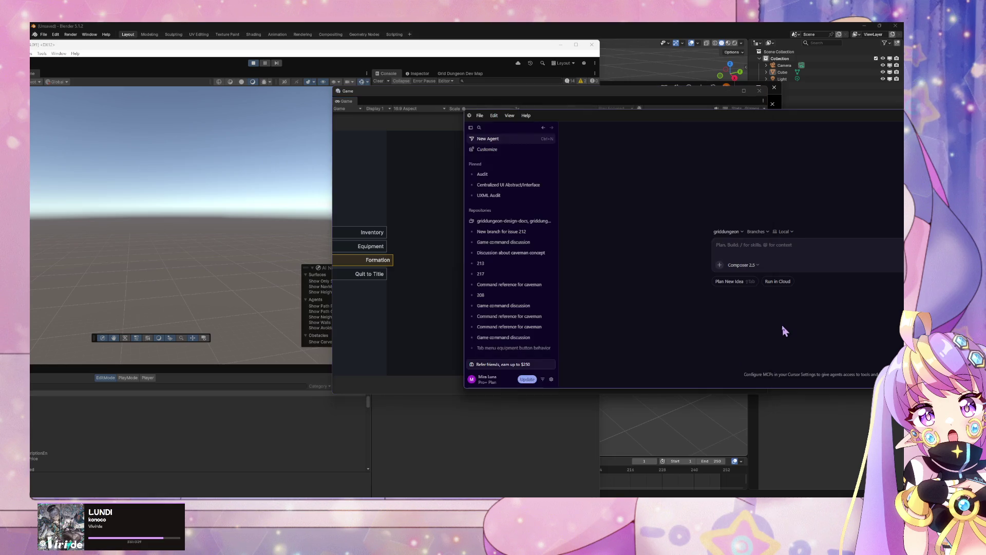
# - Switch the agent to caveman mode with /caveman and begin a 'bug found:' report
pyautogui.write('/cave')
pyautogui.press('Return')
pyautogui.press('Return')
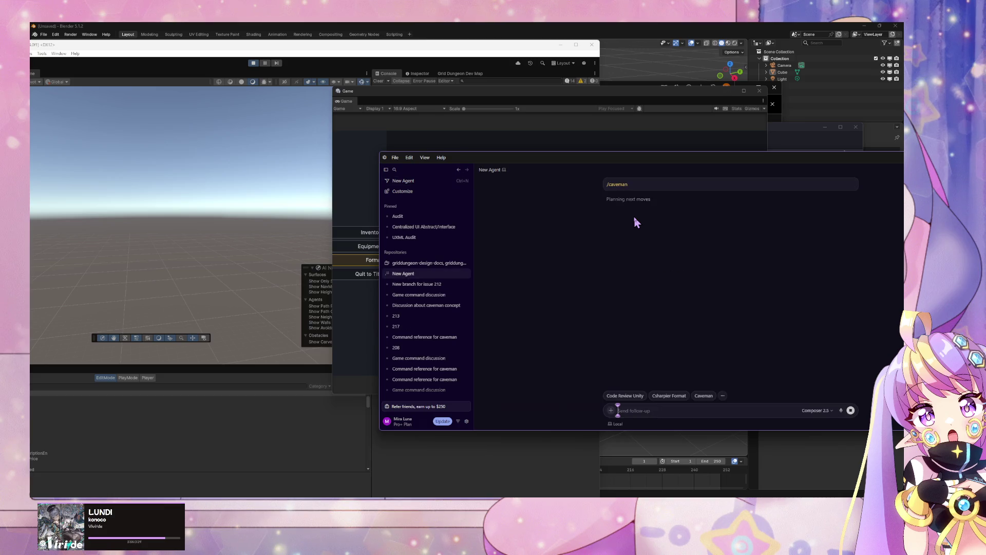
pyautogui.click(664, 411)
pyautogui.write('bu')
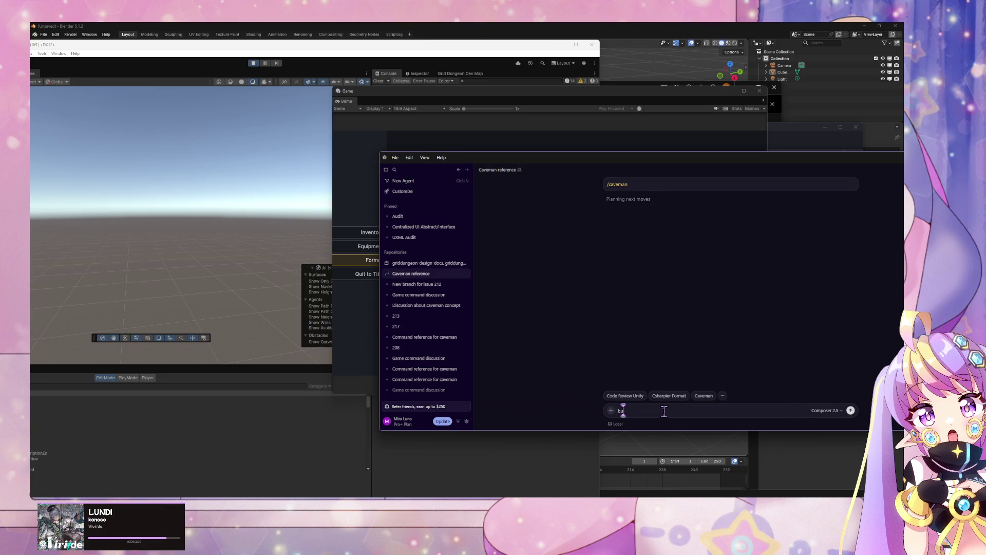
pyautogui.write('g found:')
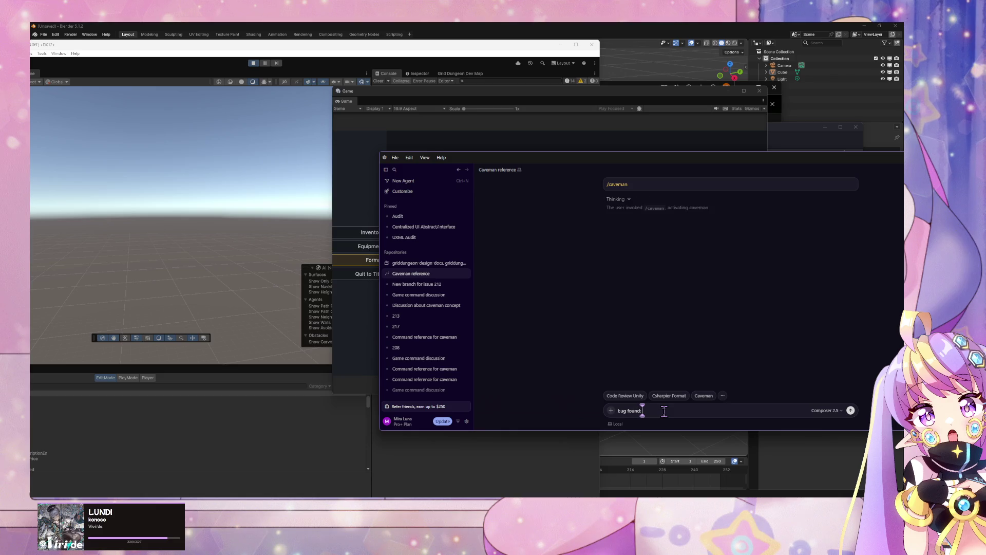
pyautogui.moveTo(551, 171)
pyautogui.mouseDown()
pyautogui.moveTo(396, 338)
pyautogui.moveTo(235, 218)
pyautogui.mouseUp()
pyautogui.moveTo(534, 214)
pyautogui.mouseDown()
pyautogui.moveTo(269, 110)
pyautogui.moveTo(233, 114)
pyautogui.moveTo(275, 93)
pyautogui.moveTo(281, 101)
pyautogui.mouseUp()
# - Report that hub -> tab menu -> formation doesn't auto-select the first character on first visit
pyautogui.write('first time')
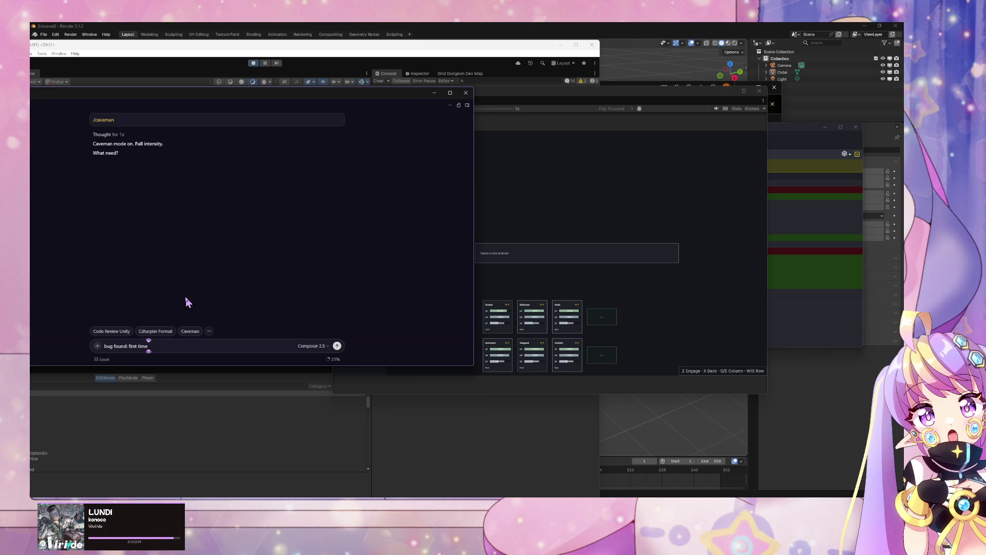
pyautogui.press('BackSpace')
pyautogui.press('BackSpace')
pyautogui.press('BackSpace')
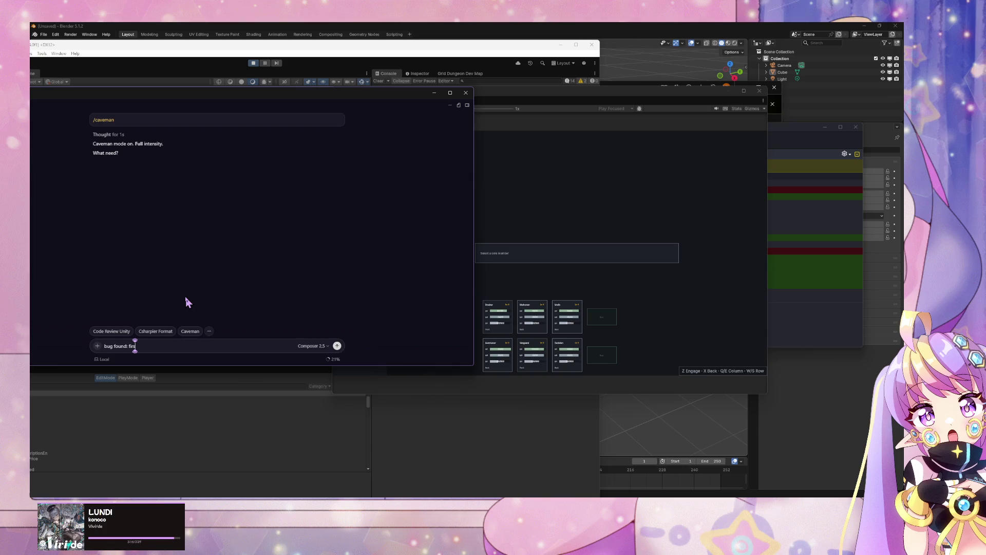
pyautogui.press('BackSpace')
pyautogui.write('player st')
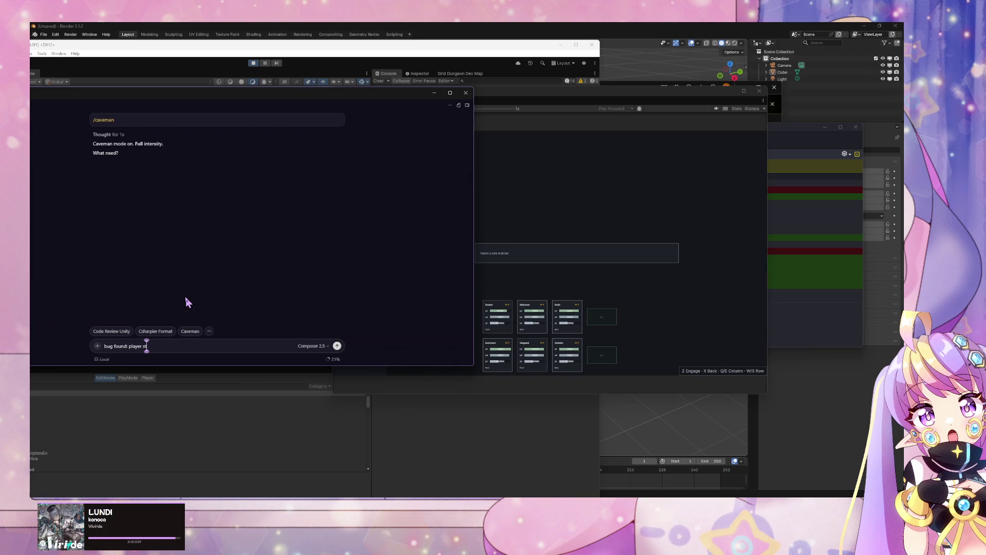
pyautogui.write('art at hub')
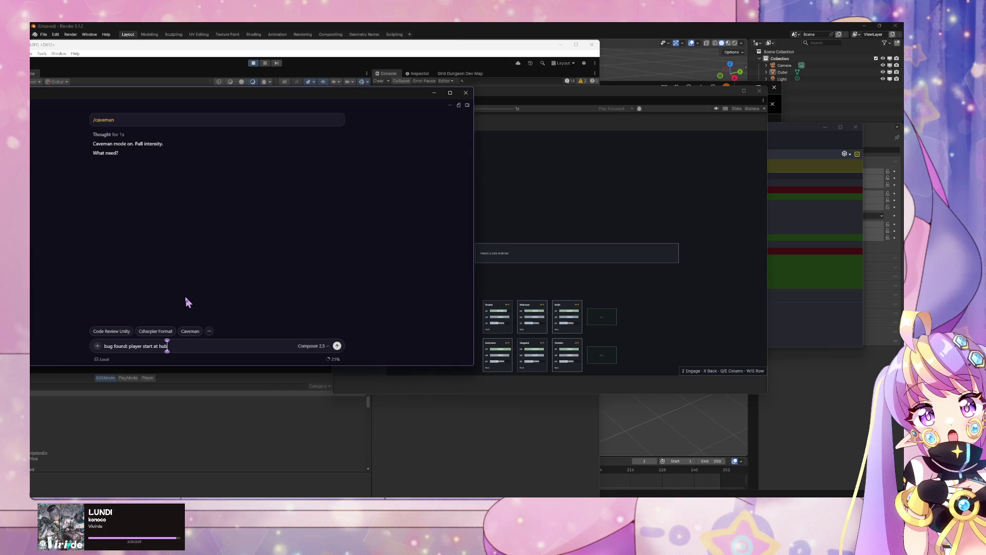
pyautogui.write(' -0> tab')
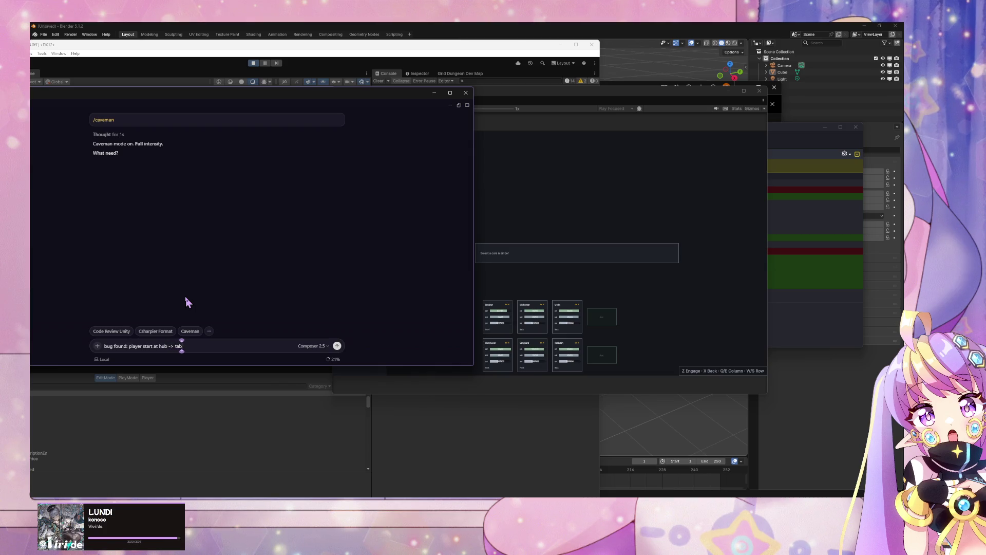
pyautogui.write(' menu ->')
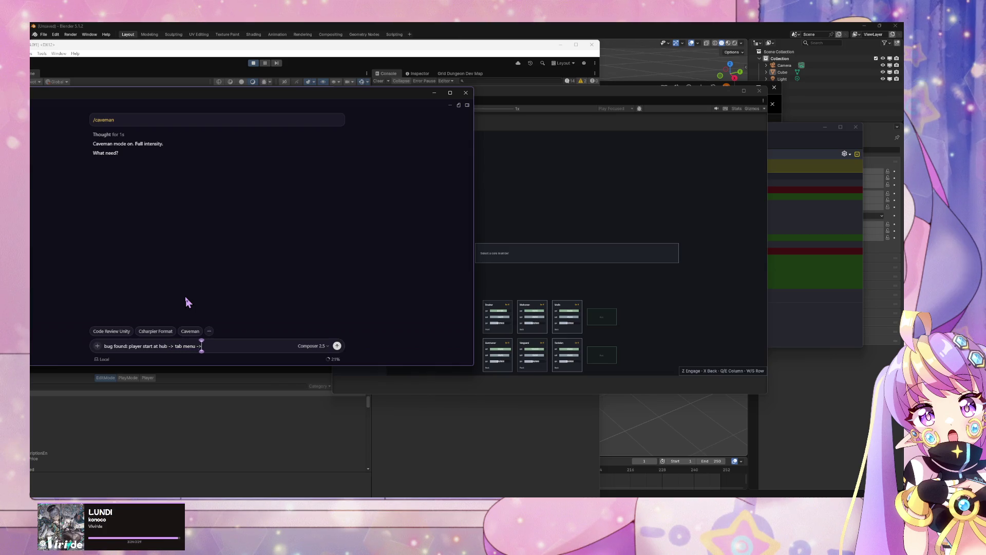
pyautogui.write(' formatu')
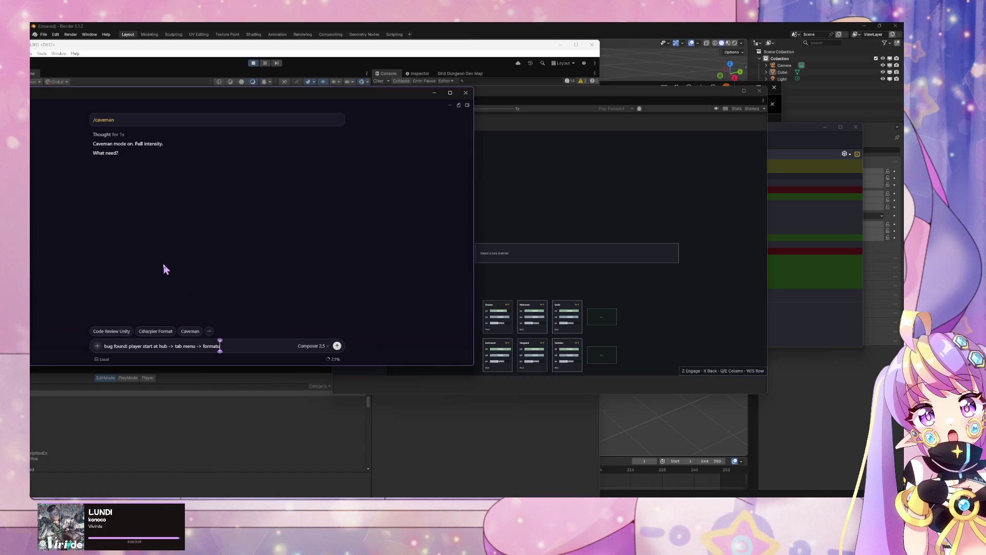
pyautogui.press('BackSpace')
pyautogui.write('ion')
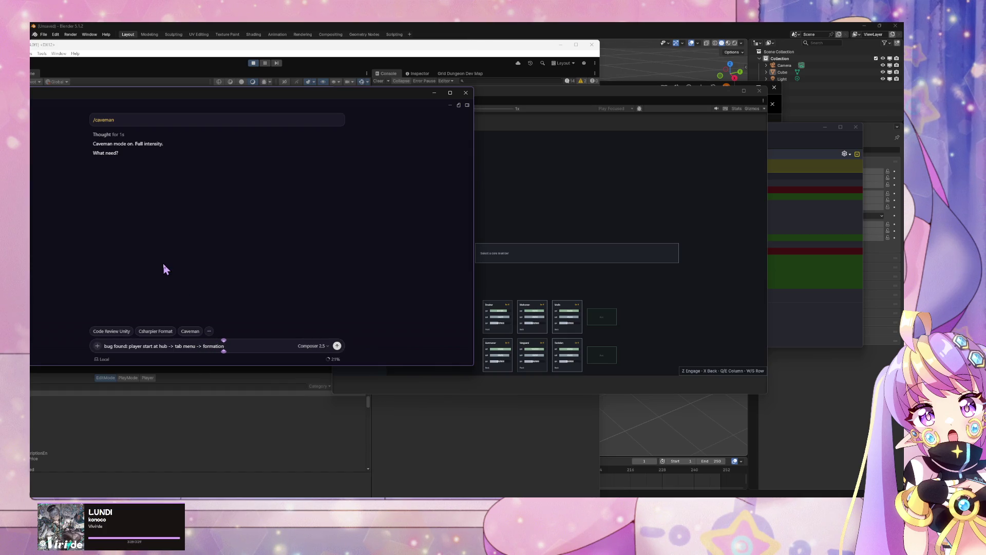
pyautogui.hotkey('shift', 'Return')
pyautogui.hotkey('shift', 'Return')
pyautogui.write('first the')
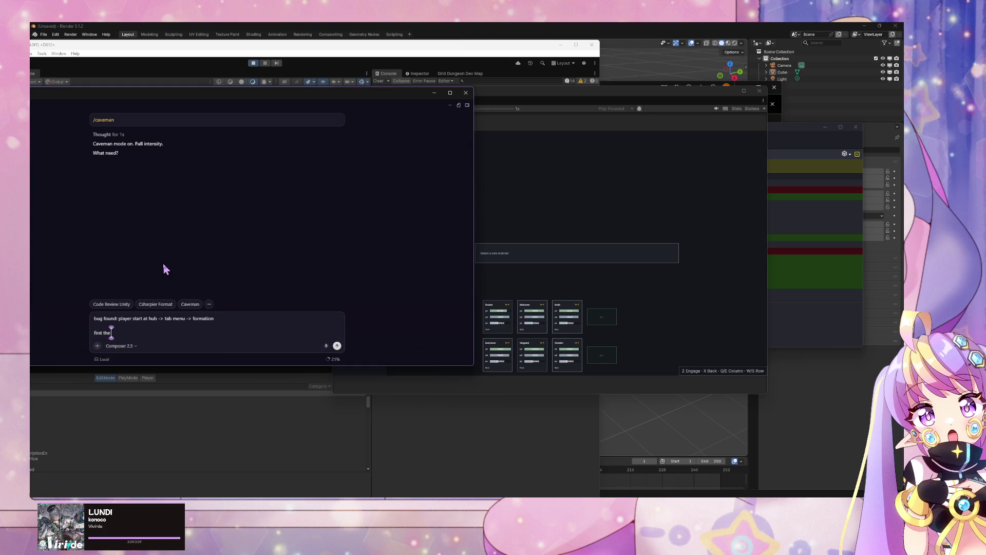
pyautogui.press('BackSpace')
pyautogui.press('BackSpace')
pyautogui.write('ime th')
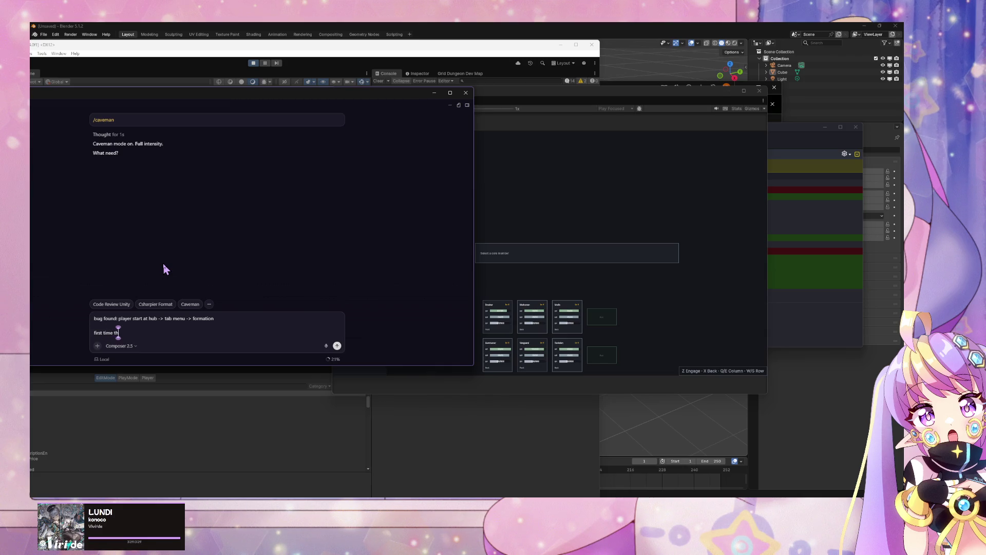
pyautogui.write('at player goes')
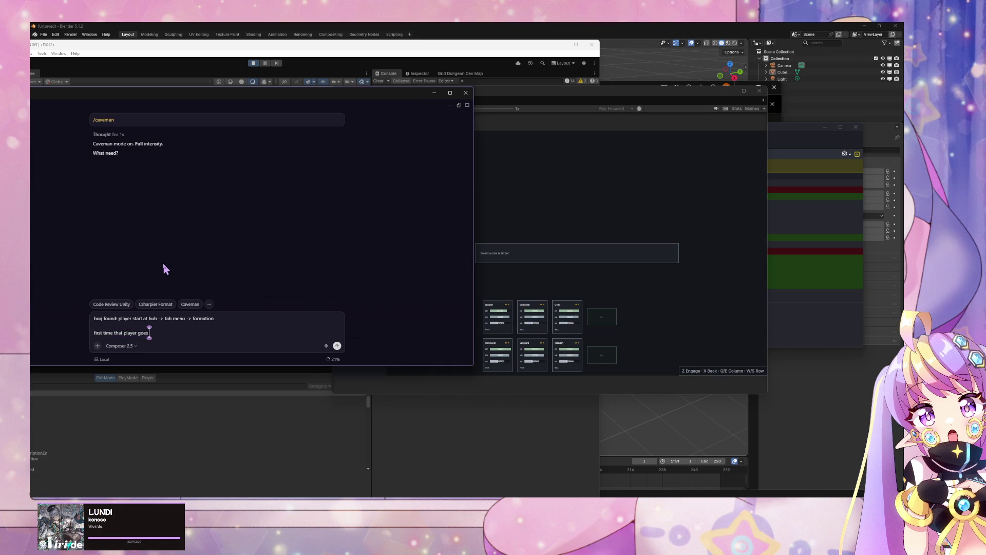
pyautogui.write(' to formation')
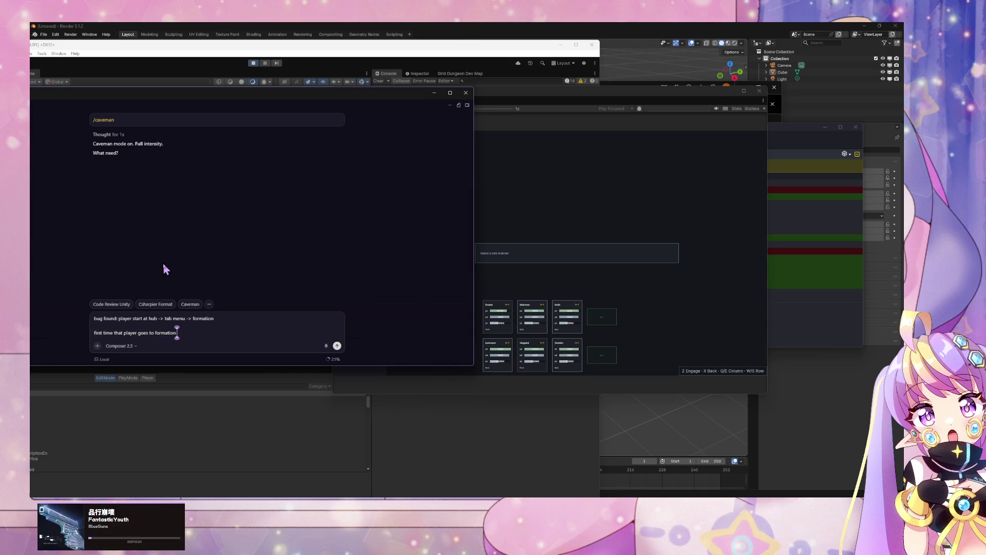
pyautogui.write(' ,')
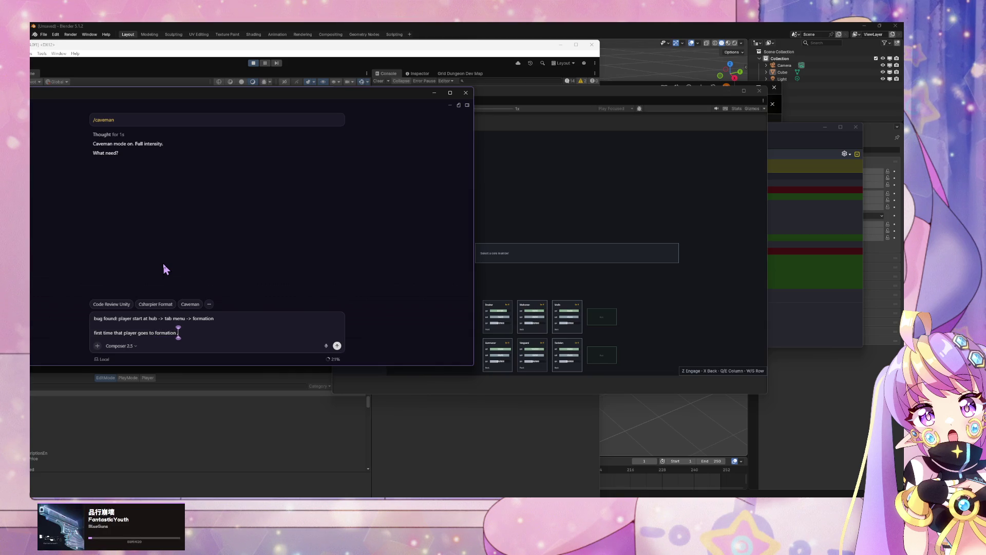
pyautogui.write(' the first')
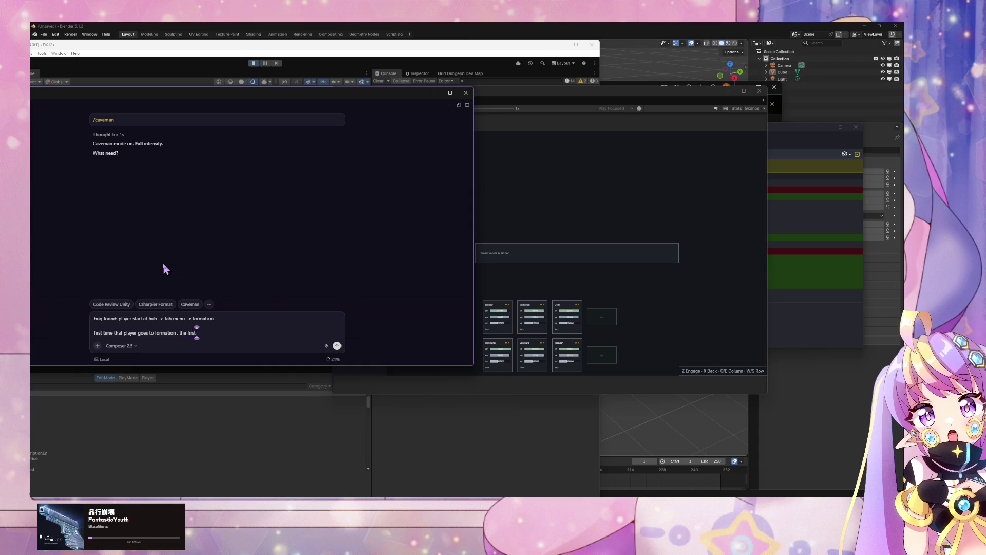
pyautogui.write(' character is not automat')
pyautogui.write('ica')
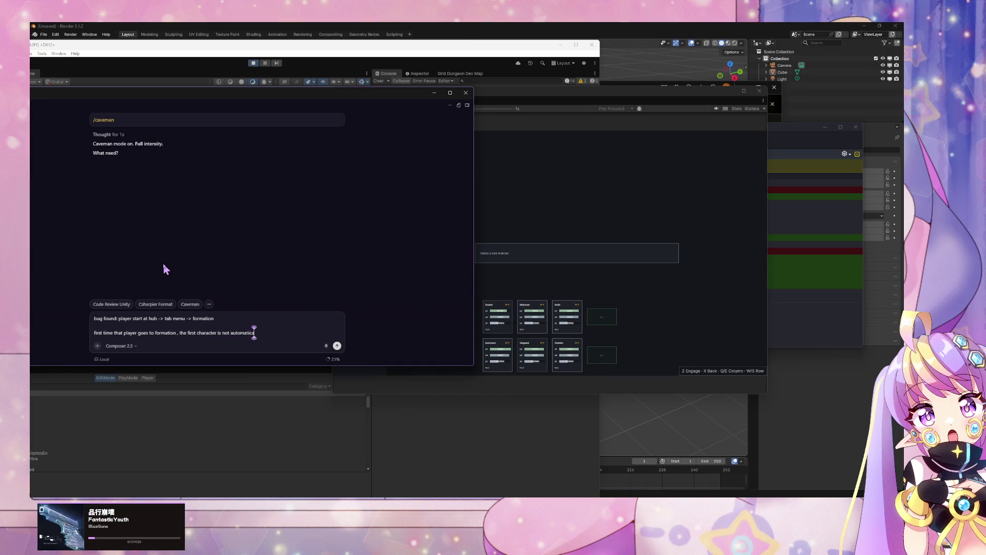
pyautogui.write('lly selected')
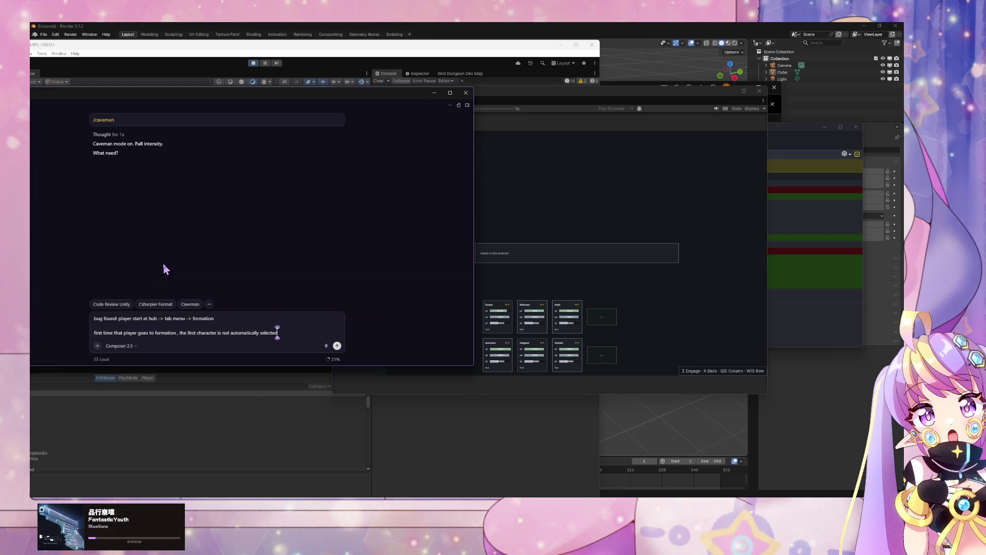
pyautogui.press('Return')
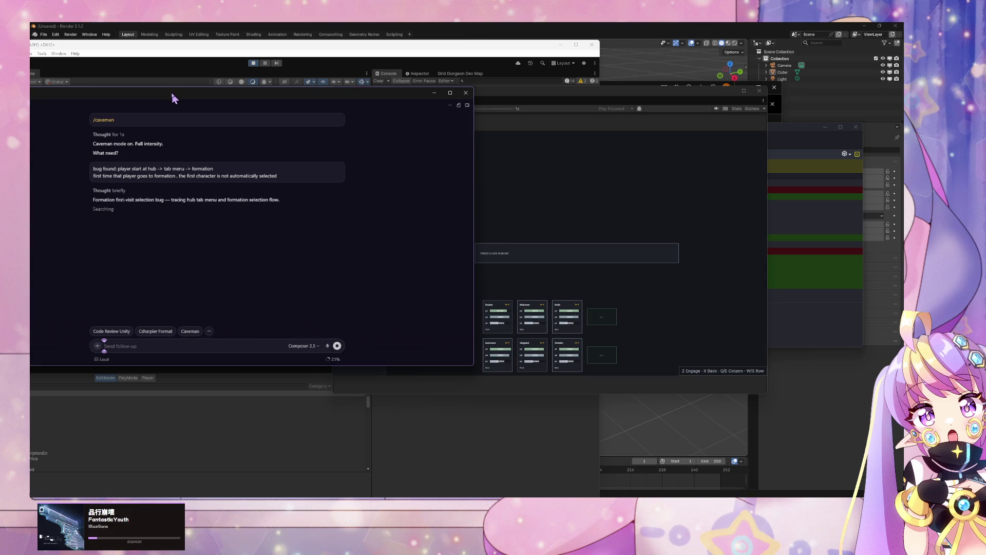
# - Shift the Cursor chat aside while the agent reads formation scripts, then return to Unity
pyautogui.moveTo(172, 97)
pyautogui.mouseDown()
pyautogui.moveTo(515, 318)
pyautogui.moveTo(483, 235)
pyautogui.mouseUp()
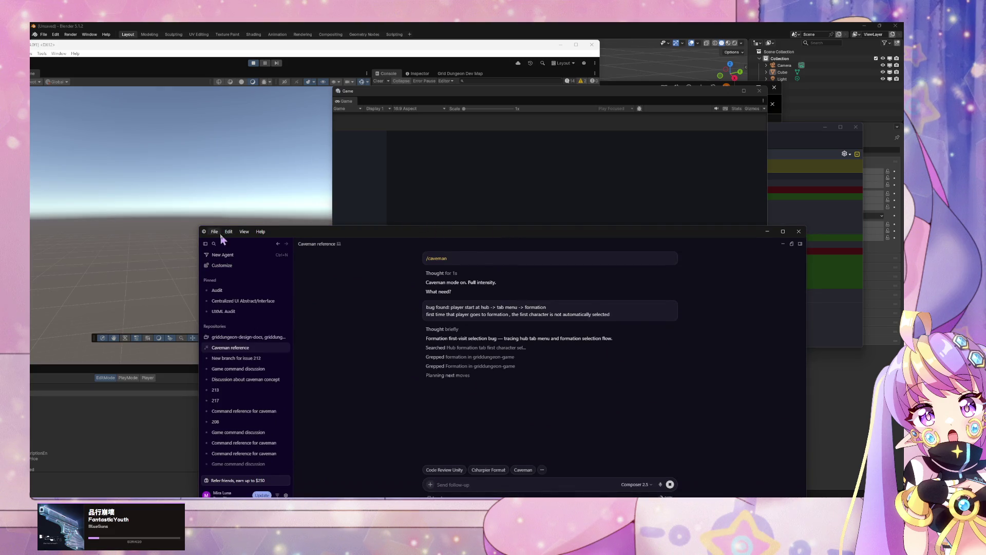
pyautogui.moveTo(364, 234); pyautogui.dragTo(217, 144)
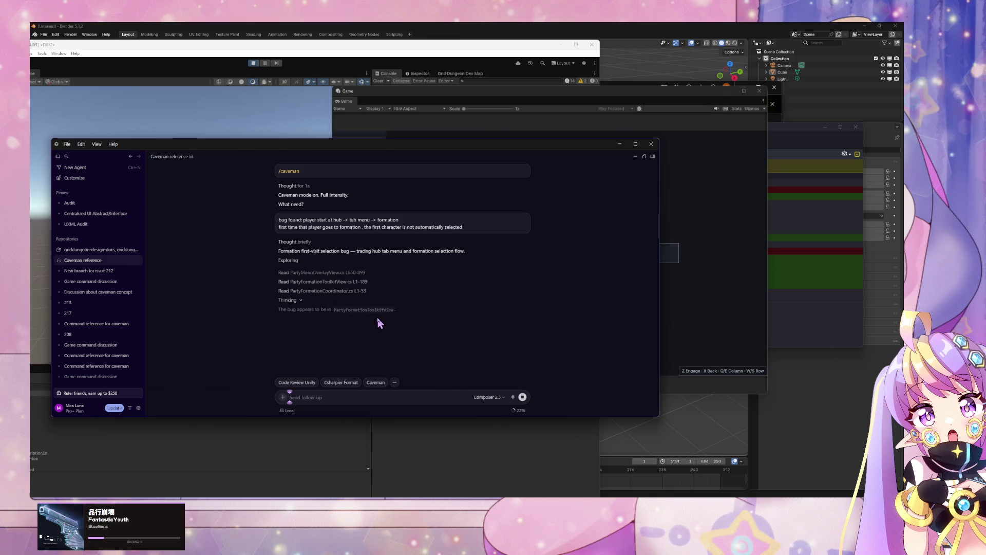
pyautogui.click(255, 64)
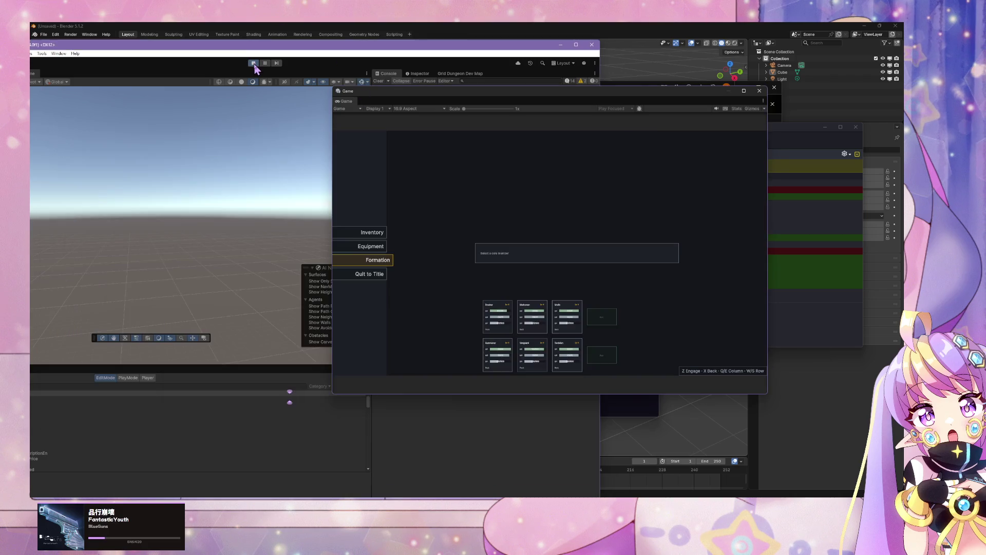
# - Restart Unity's Play mode from scratch and minimize the agent chat to watch the game
pyautogui.click(254, 63)
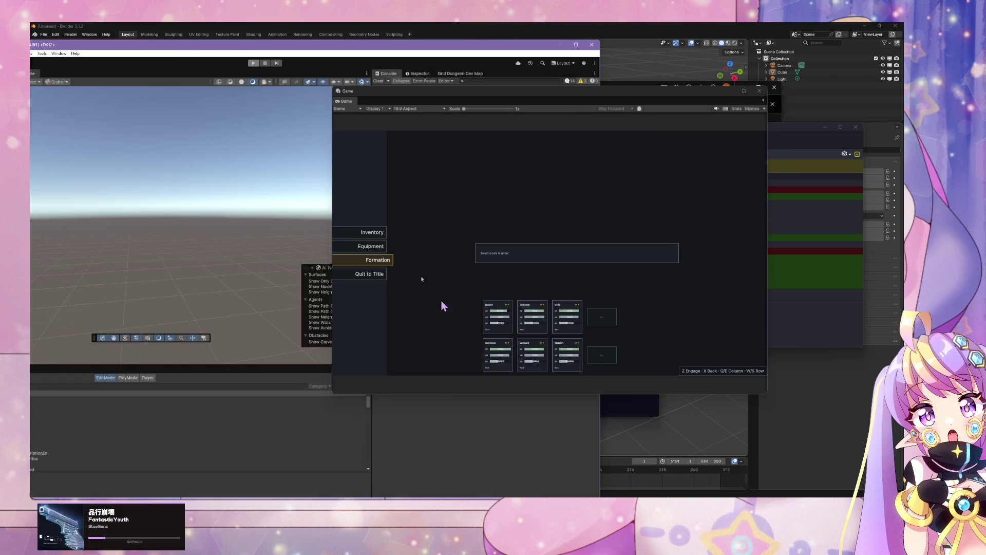
pyautogui.click(254, 63)
pyautogui.click(253, 63)
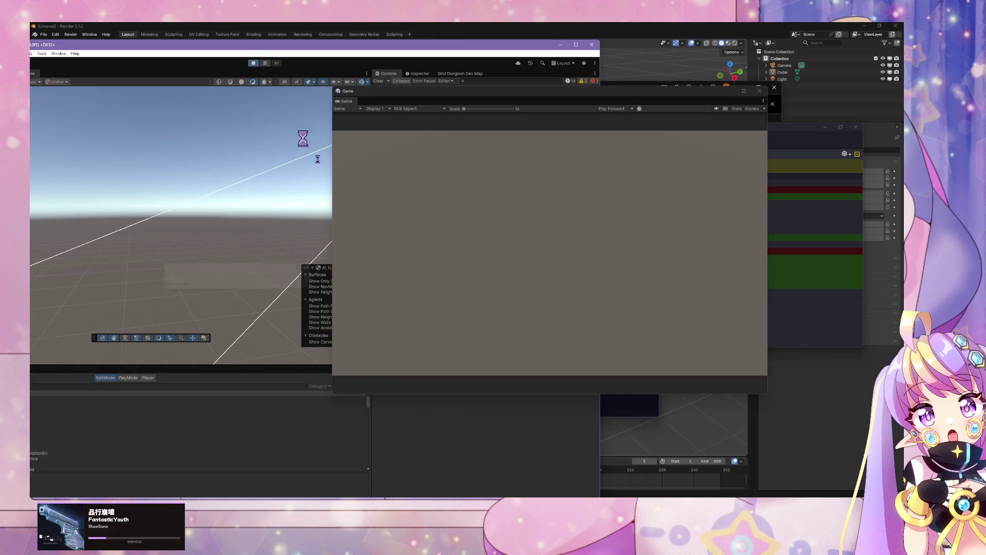
pyautogui.hotkey('alt', 'Tab')
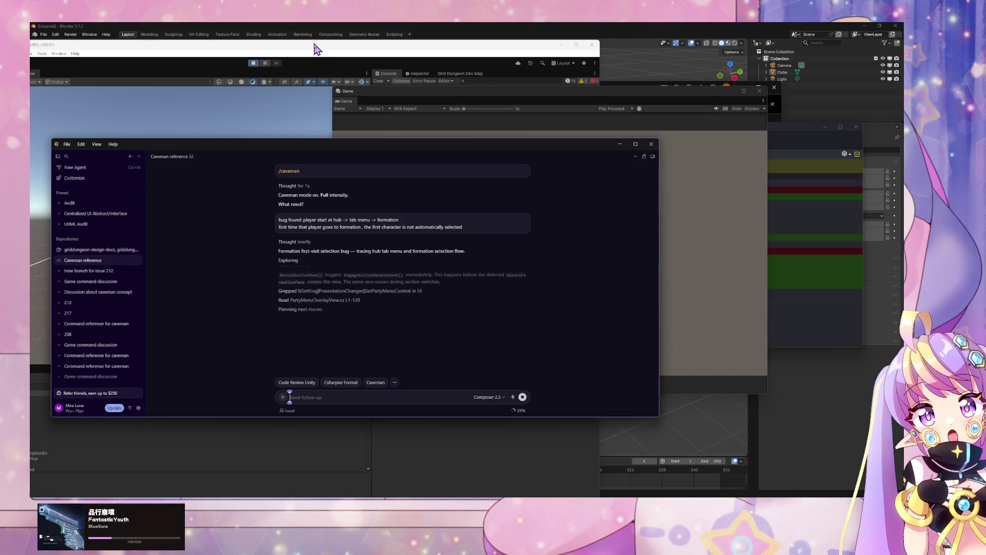
pyautogui.click(620, 145)
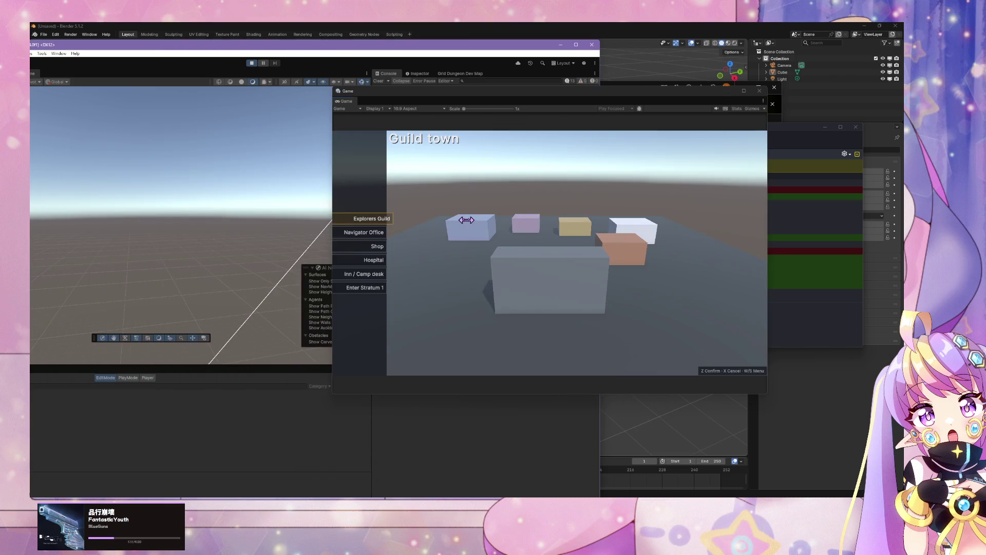
pyautogui.click(468, 226)
# - Open Equipment, then Formation from the hub menu, then stop Play mode
pyautogui.press('z')
pyautogui.press('s')
pyautogui.press('z')
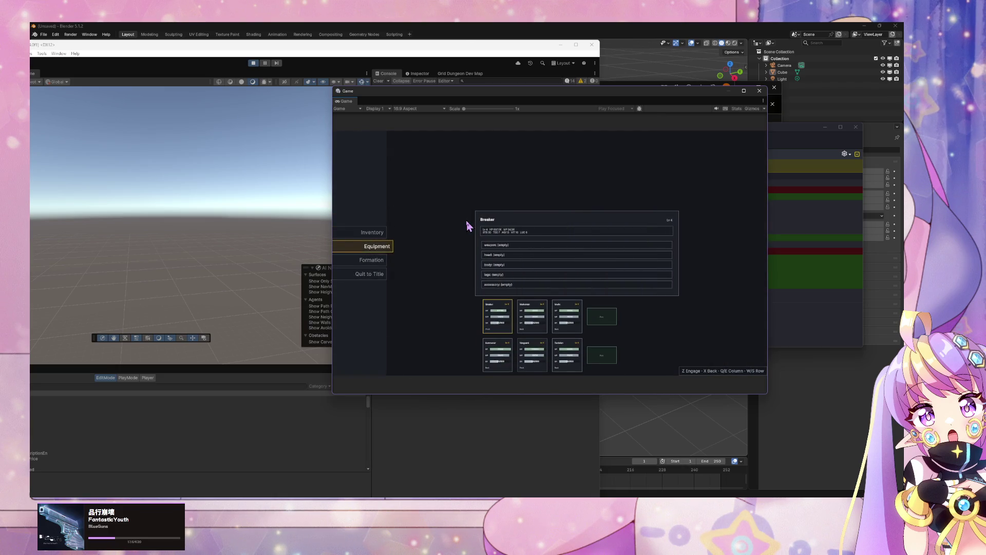
pyautogui.press('x')
pyautogui.press('s')
pyautogui.press('z')
pyautogui.press('x')
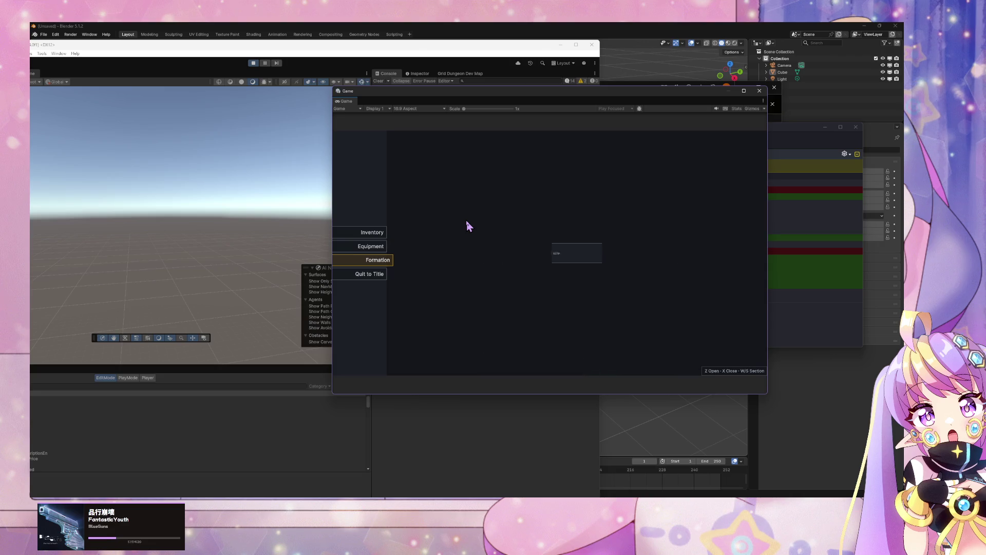
pyautogui.click(251, 65)
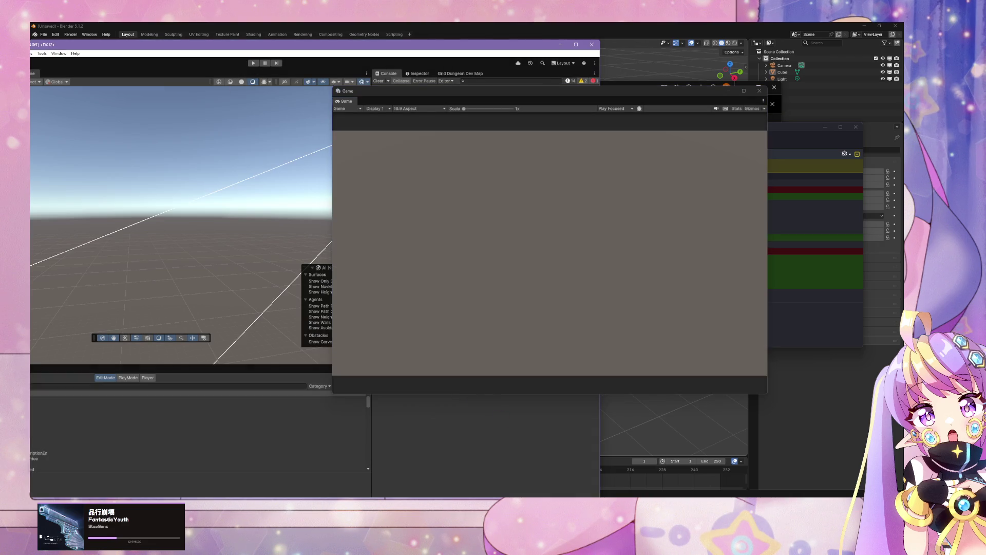
pyautogui.hotkey('alt', 'Tab')
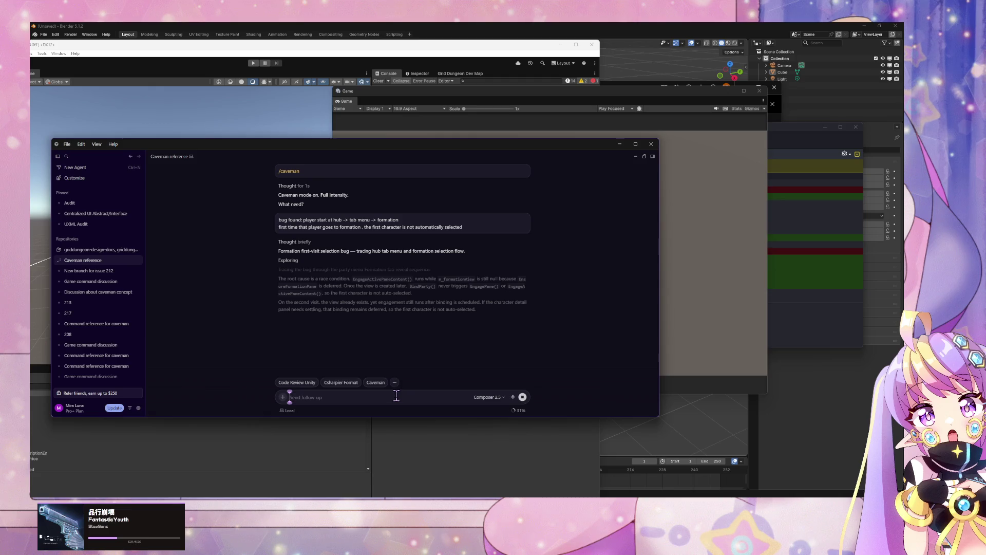
# - Send the follow-up 'it does not happen with hub -> tab menu -> equipment for reference'
pyautogui.write('it hap')
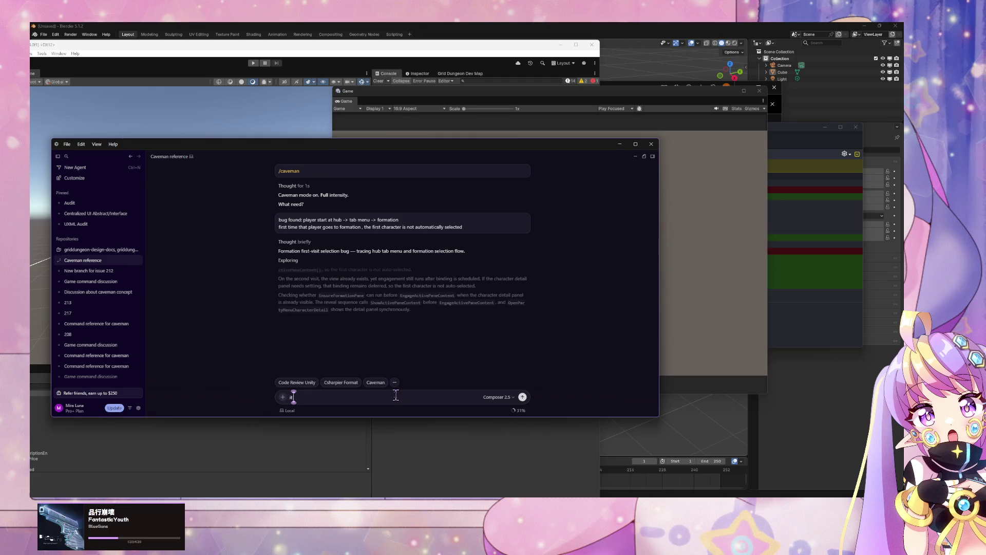
pyautogui.press('BackSpace')
pyautogui.press('BackSpace')
pyautogui.press('BackSpace')
pyautogui.write('dooe')
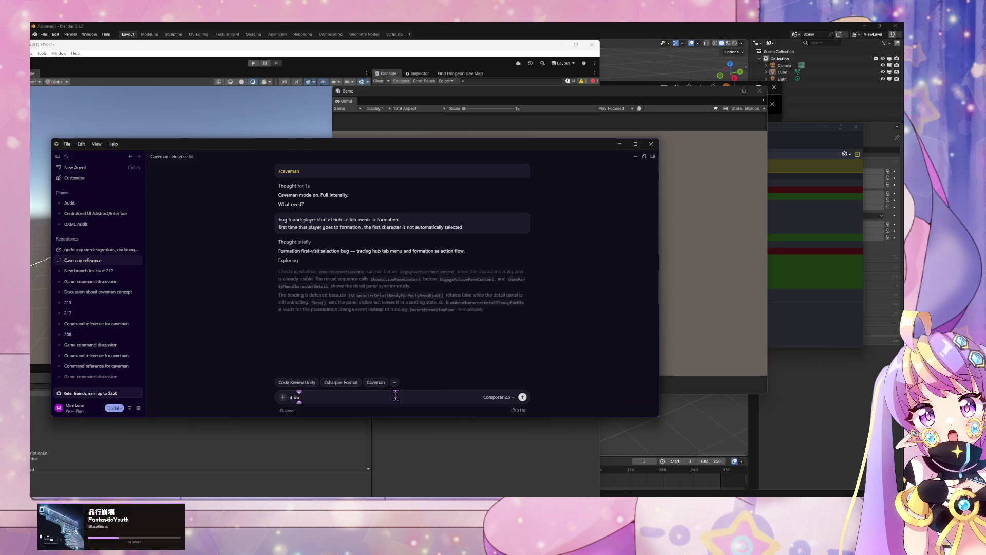
pyautogui.press('BackSpace')
pyautogui.press('BackSpace')
pyautogui.write('e')
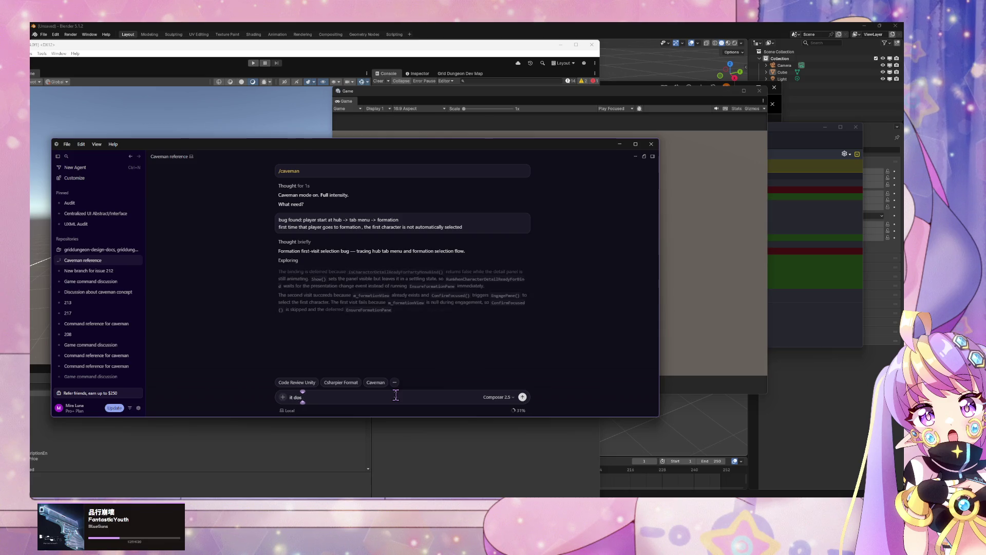
pyautogui.write('s not hgapp')
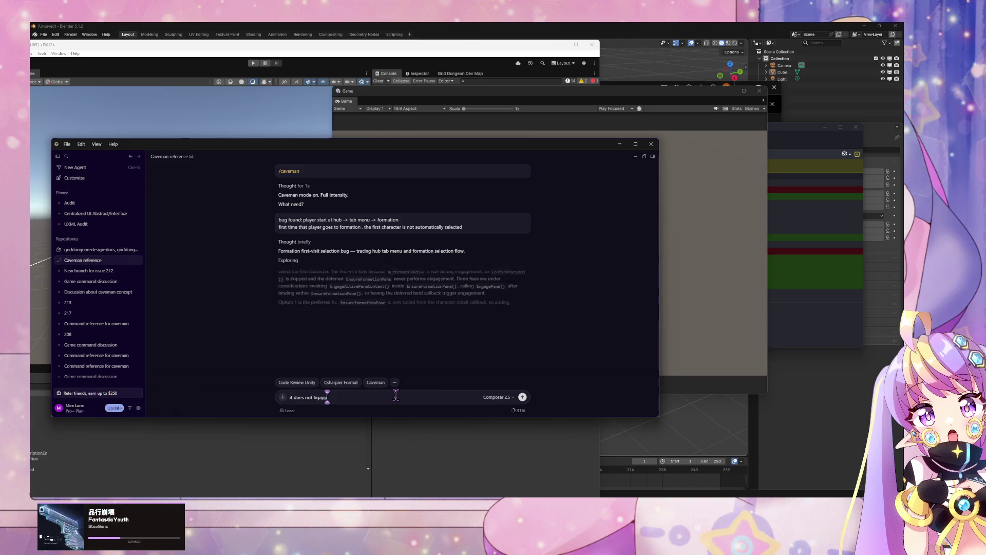
pyautogui.press('BackSpace')
pyautogui.press('BackSpace')
pyautogui.press('BackSpace')
pyautogui.press('BackSpace')
pyautogui.write('appen with')
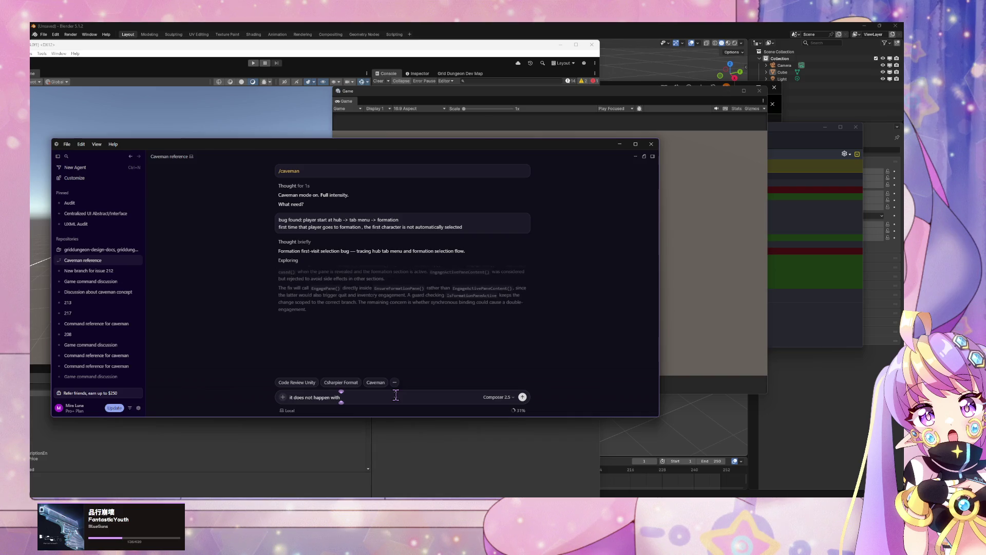
pyautogui.write('tab')
pyautogui.press('BackSpace')
pyautogui.press('BackSpace')
pyautogui.press('BackSpace')
pyautogui.write('hub')
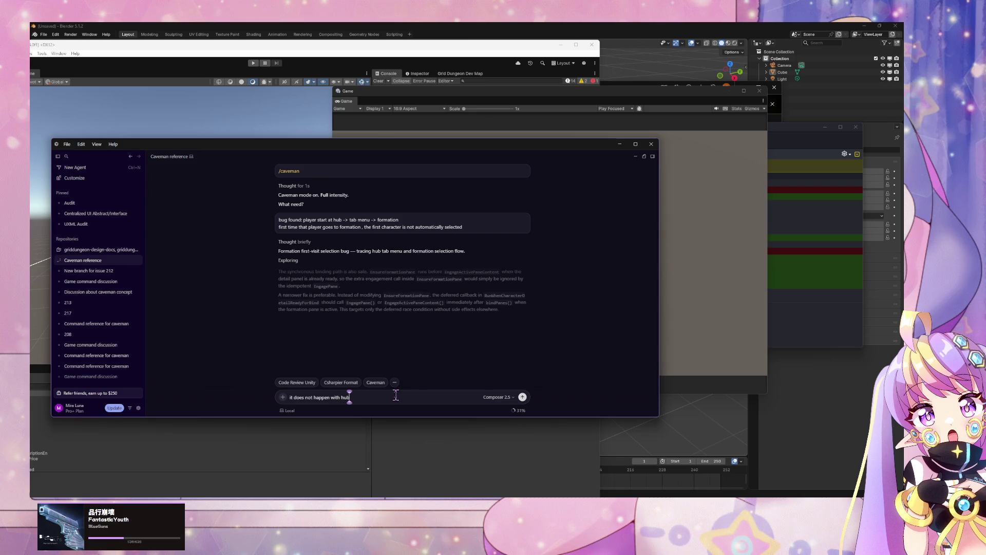
pyautogui.write(' -> tab m')
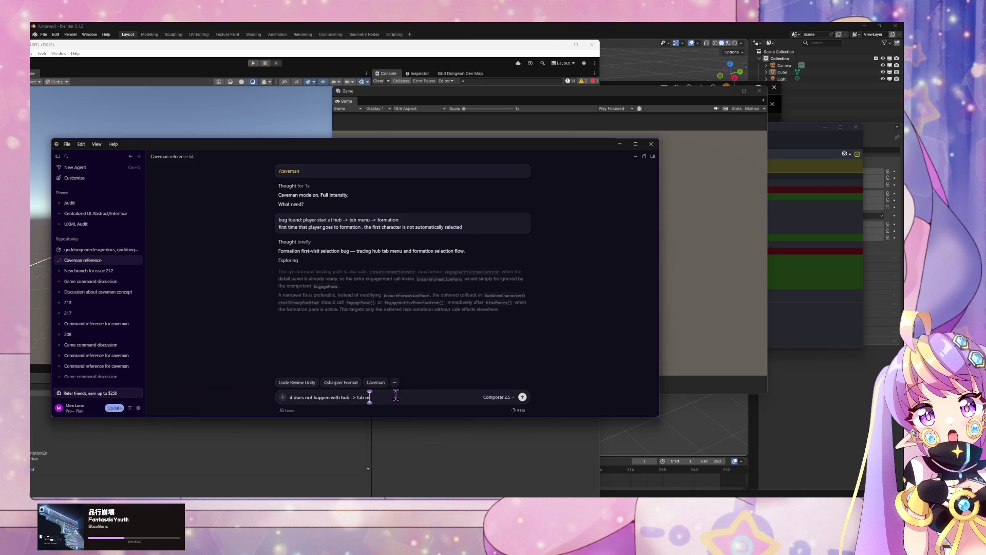
pyautogui.write('enu -> equipment for reference')
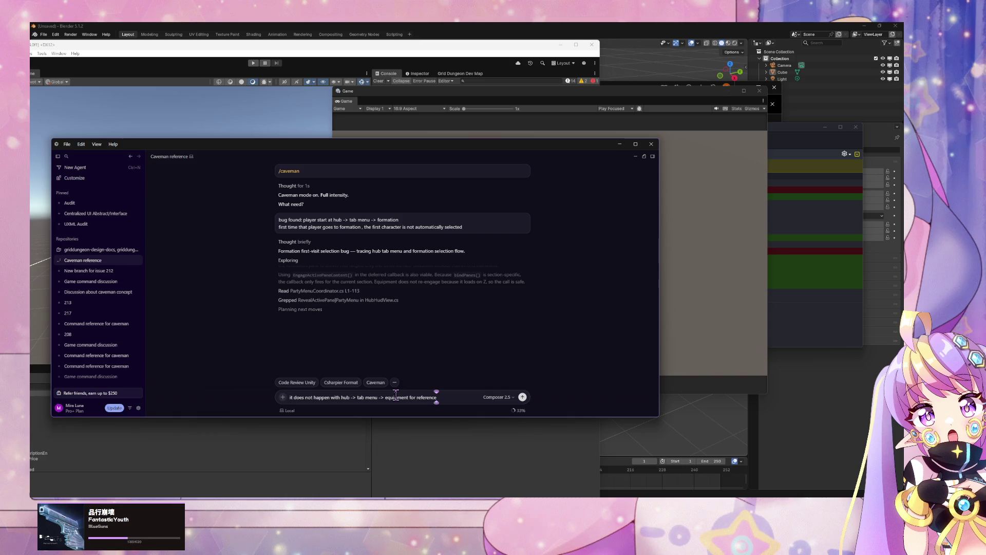
pyautogui.press('Return')
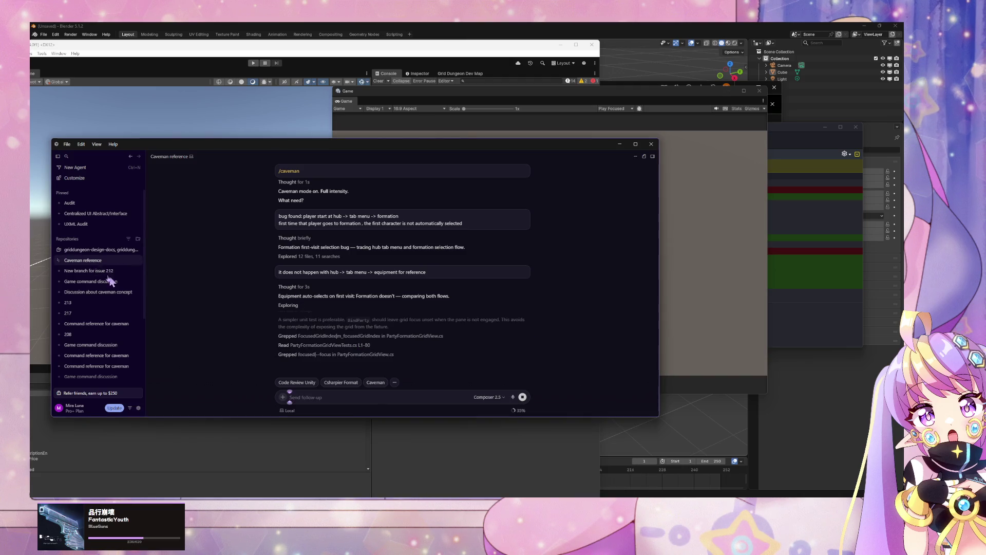
# - Look through the UXML Audit and pinned Audit conversations in Cursor
pyautogui.click(82, 224)
pyautogui.moveTo(81, 206)
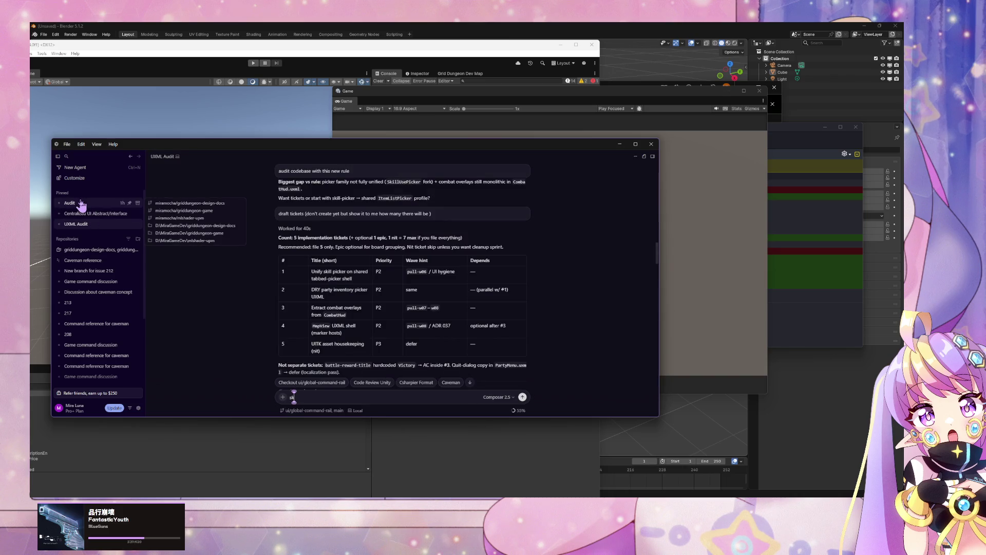
pyautogui.click(81, 204)
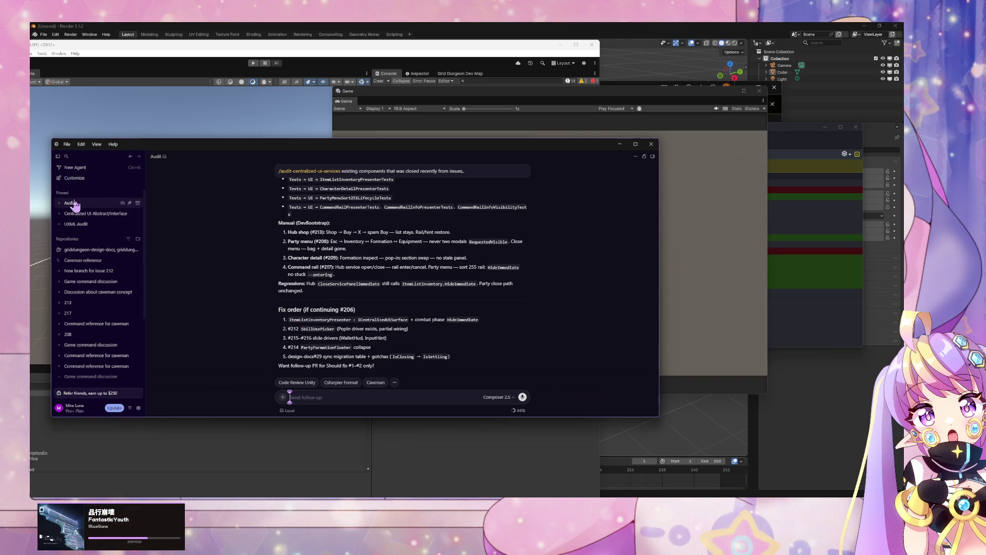
pyautogui.moveTo(93, 226)
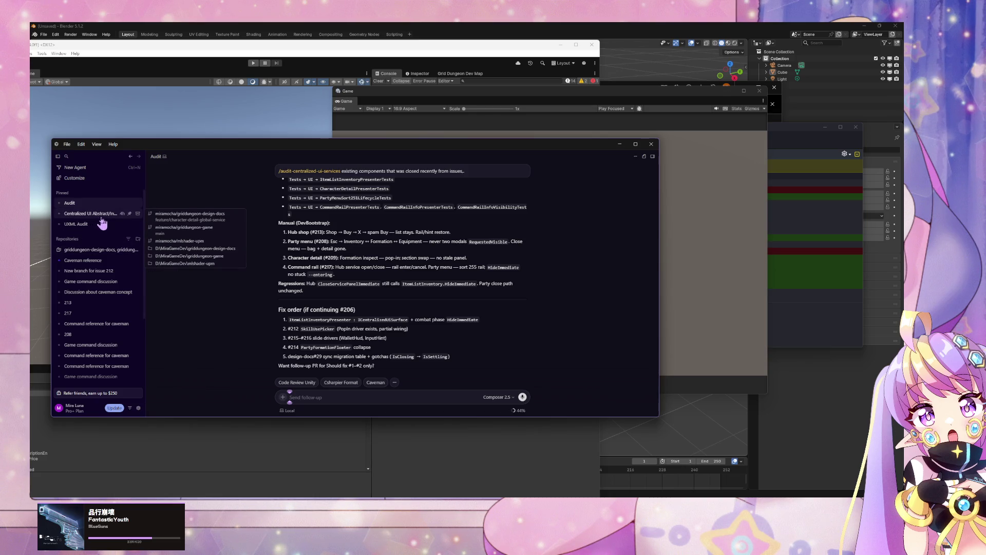
# - Review the Caveman reference chat's EnsureFormationPane fix, then move Cursor aside to bring Unity forward
pyautogui.click(92, 262)
pyautogui.moveTo(91, 273)
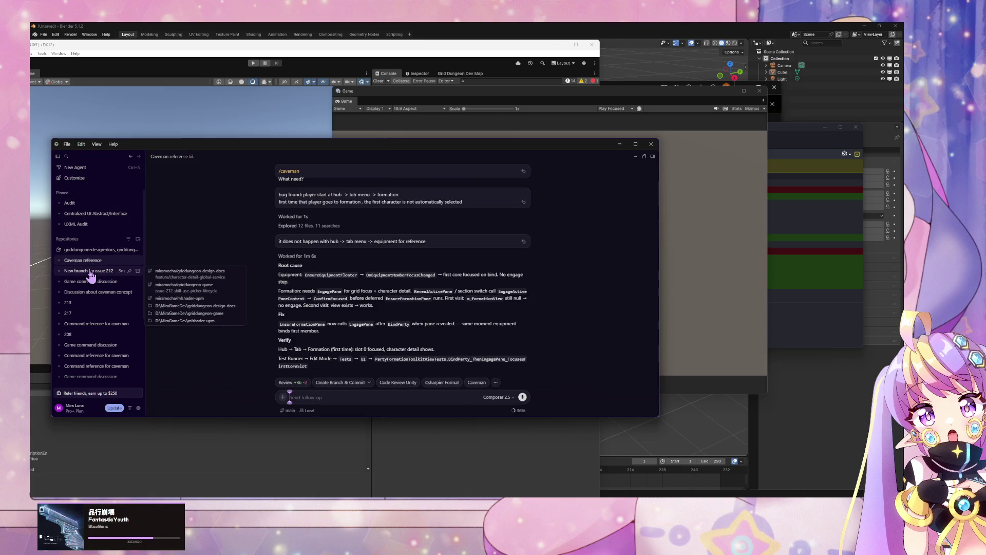
pyautogui.click(91, 273)
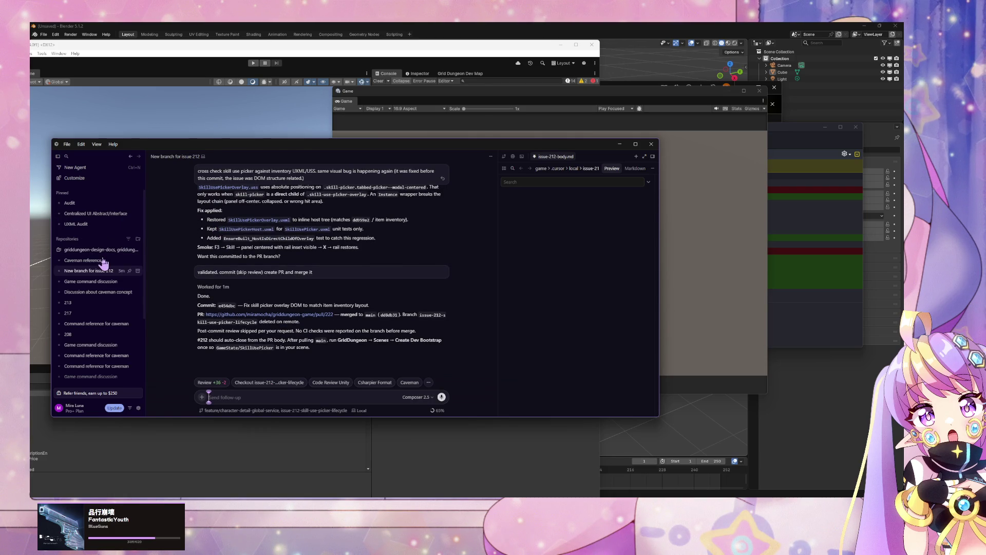
pyautogui.click(82, 260)
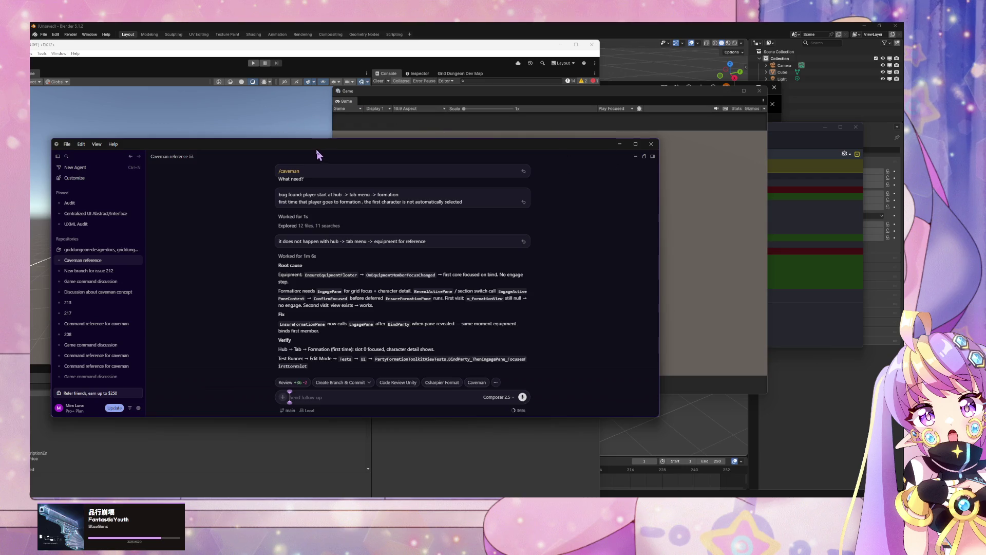
pyautogui.moveTo(316, 150); pyautogui.dragTo(603, 178)
pyautogui.click(184, 222)
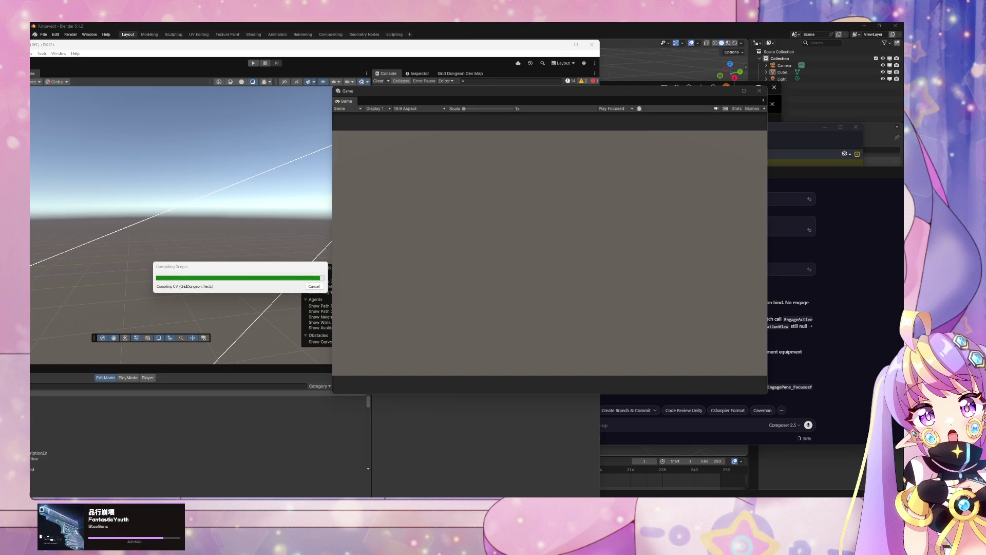
# - Glance at the GitHub docs browser, then minimize it to get back to Unity
pyautogui.hotkey('alt', 'Tab')
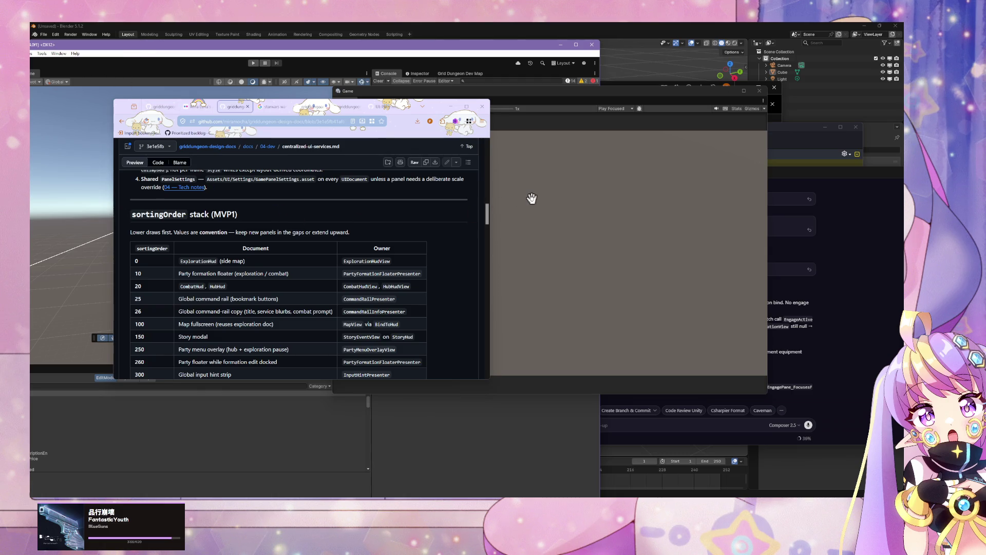
pyautogui.click(452, 107)
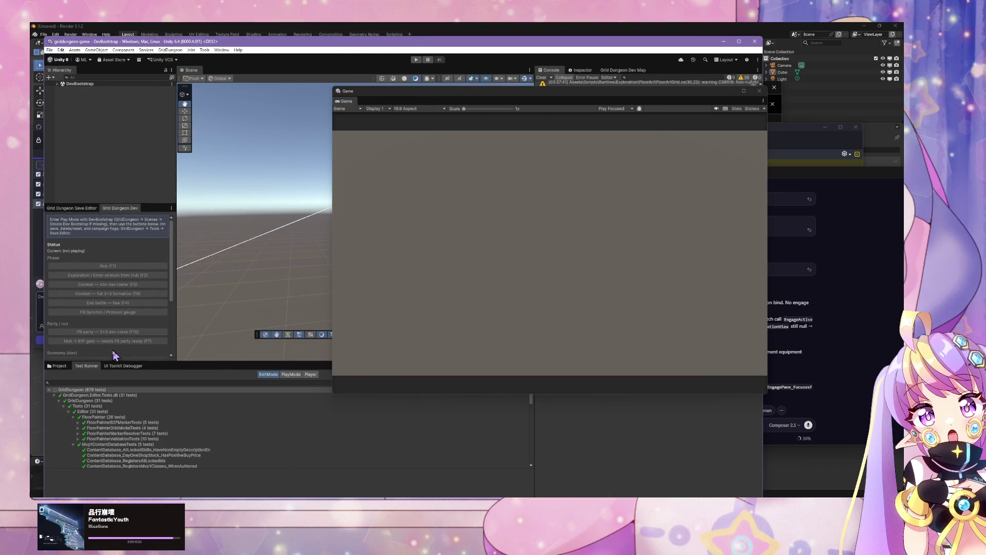
# - Run all 879 GridDungeon tests from the Test Runner's root entry
pyautogui.rightClick(144, 390)
pyautogui.click(160, 396)
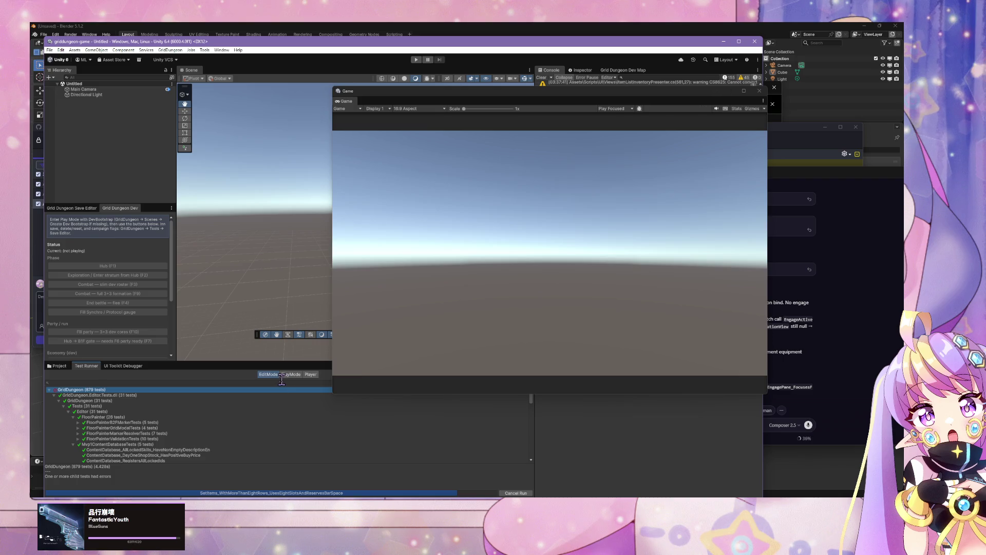
pyautogui.scroll(-3, 238, 427)
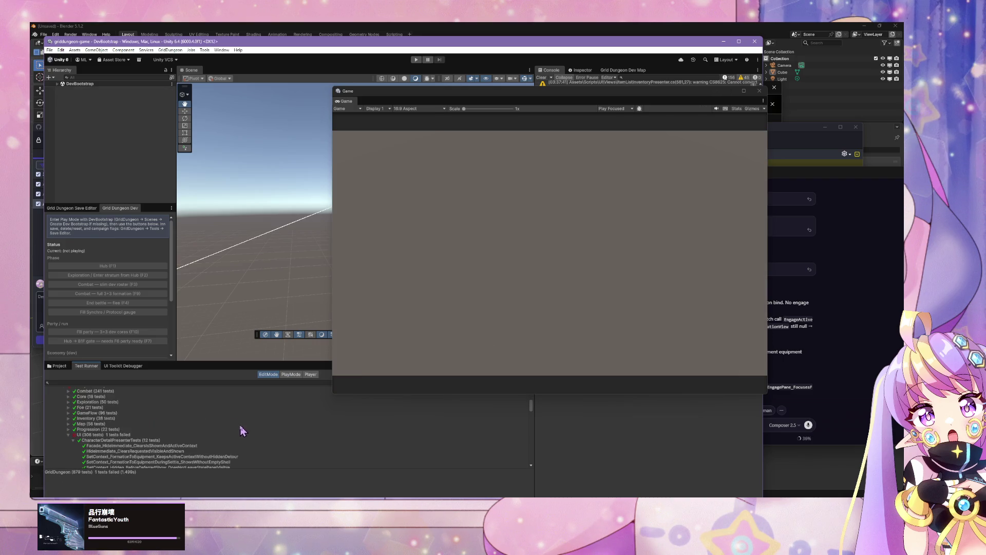
pyautogui.scroll(-8, 191, 431)
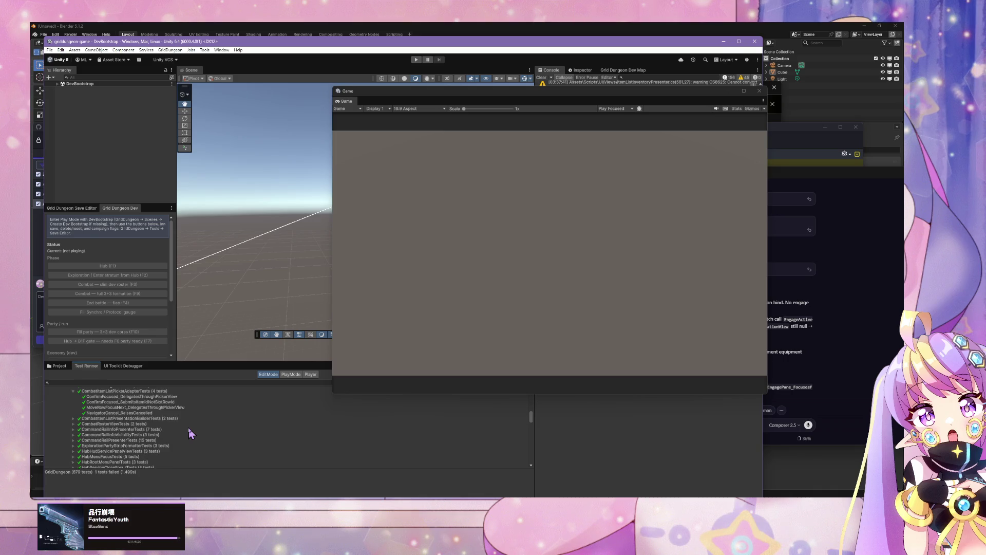
pyautogui.scroll(3, 191, 433)
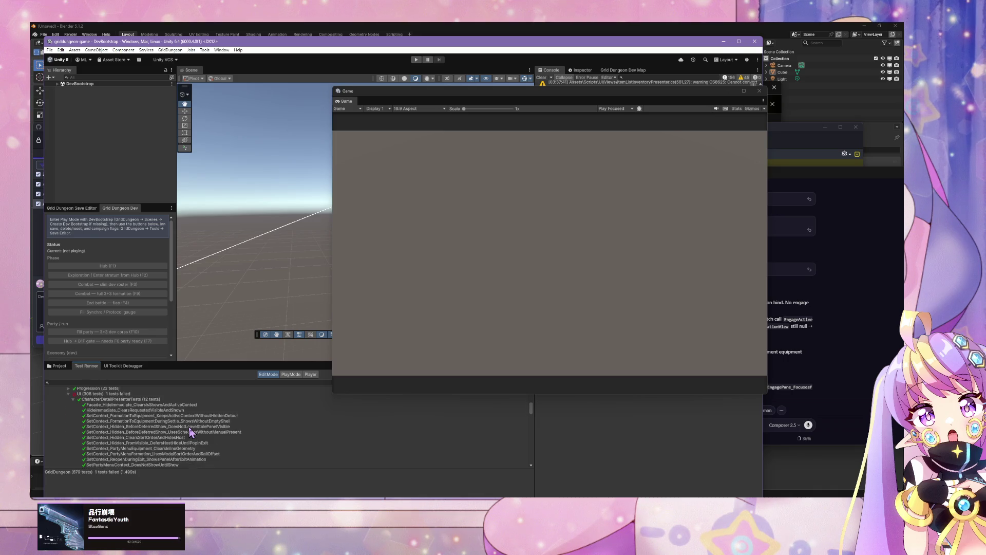
pyautogui.scroll(-10, 191, 432)
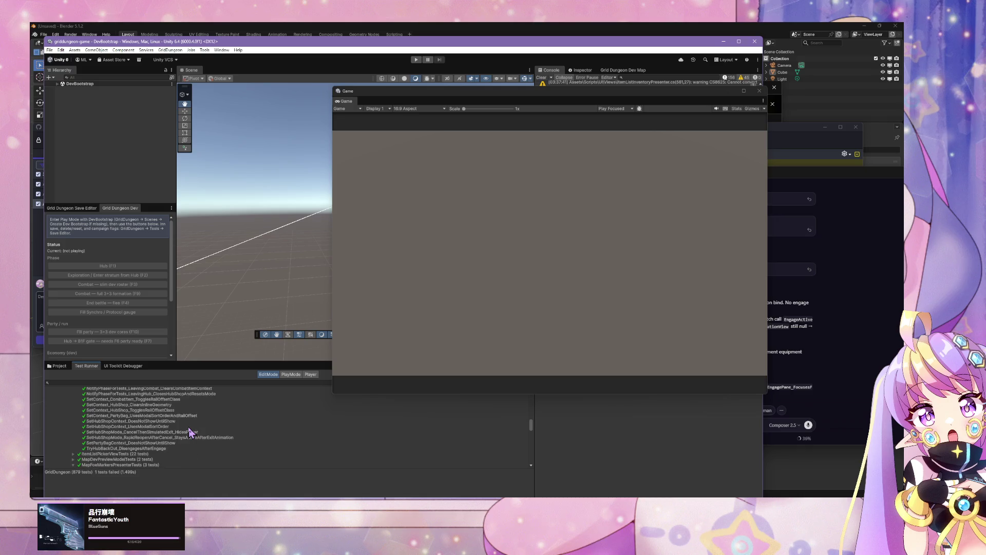
pyautogui.scroll(-10, 191, 432)
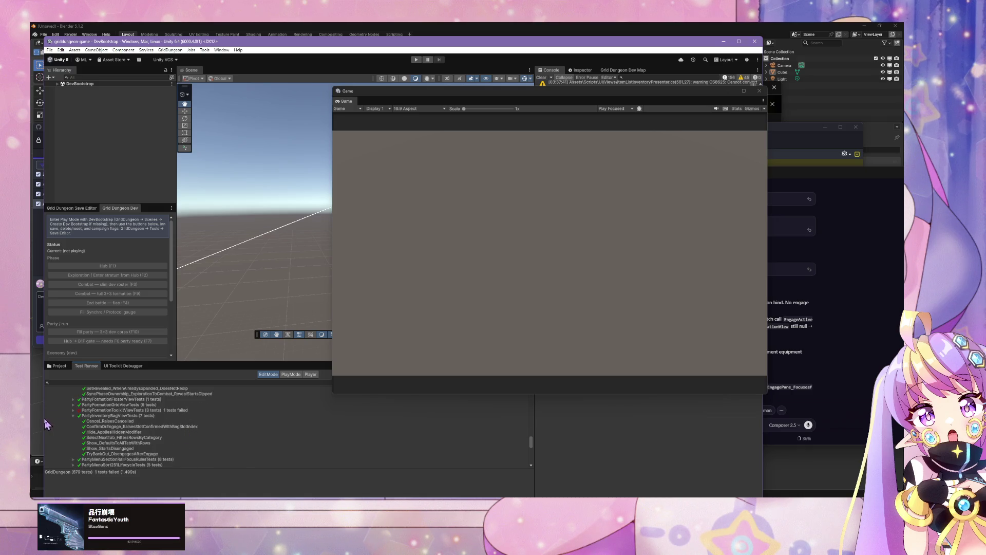
# - Inspect the failing BindParty_ThenEngagePane_FocusesFirstCoreSlot test's error, then enter Play mode
pyautogui.click(72, 410)
pyautogui.click(90, 416)
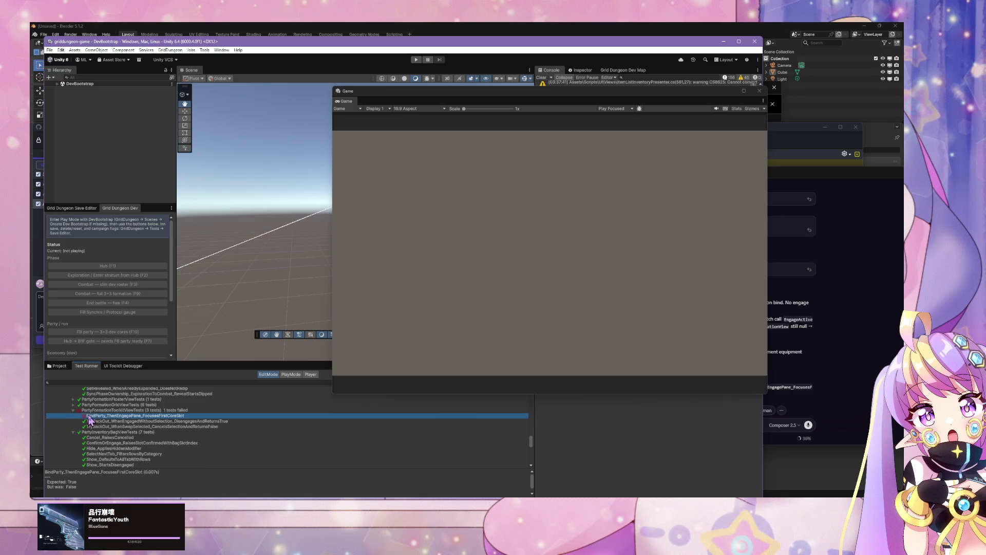
pyautogui.click(159, 474)
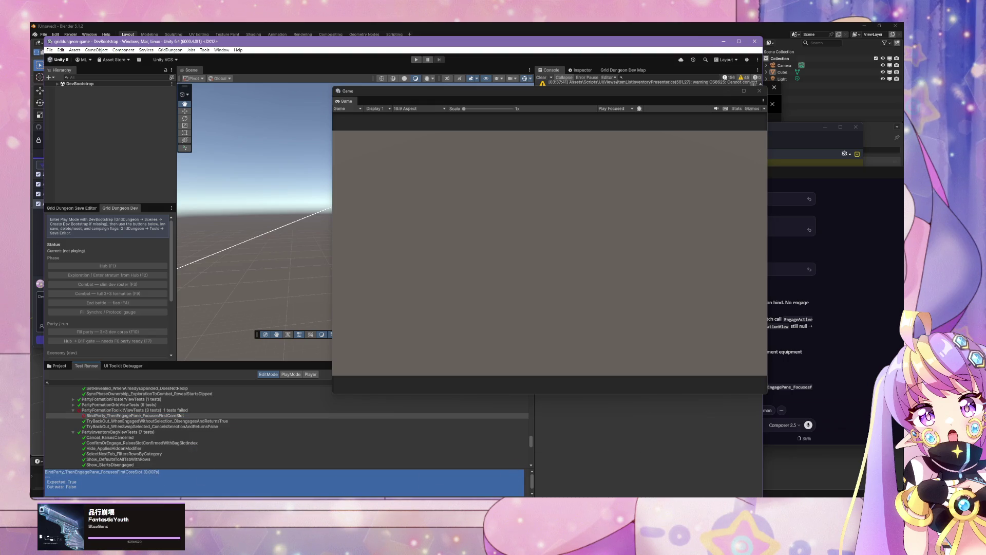
pyautogui.hotkey('alt', 'Tab')
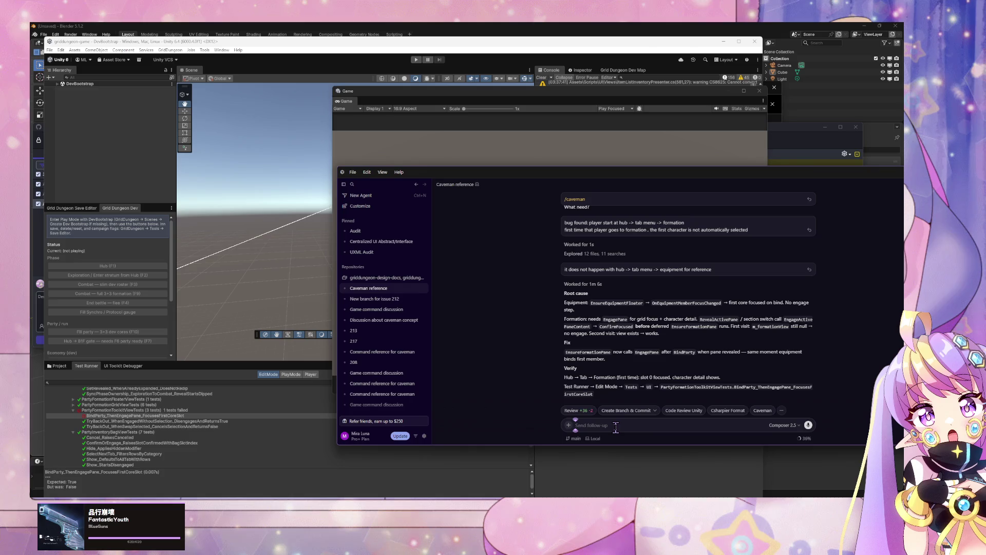
pyautogui.click(416, 59)
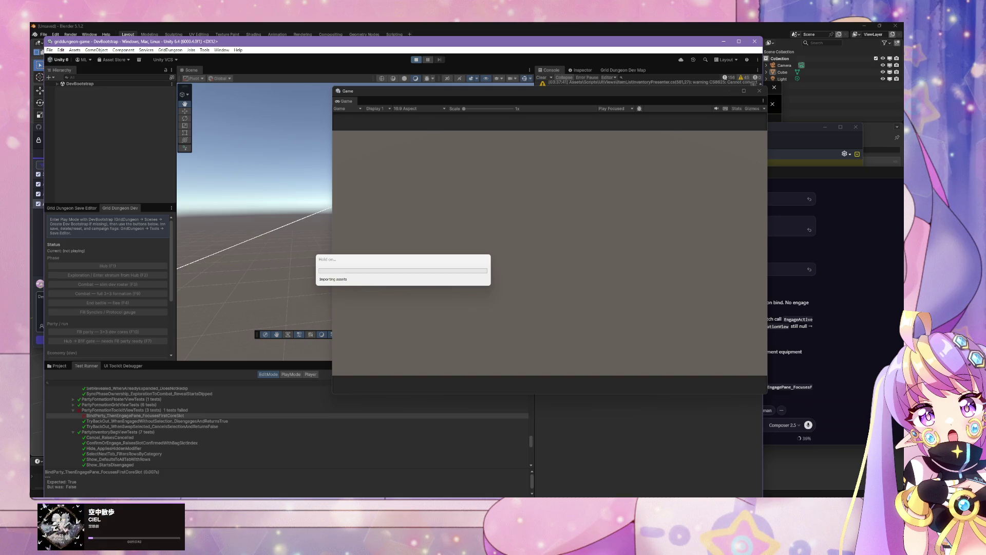
pyautogui.hotkey('alt', 'Tab')
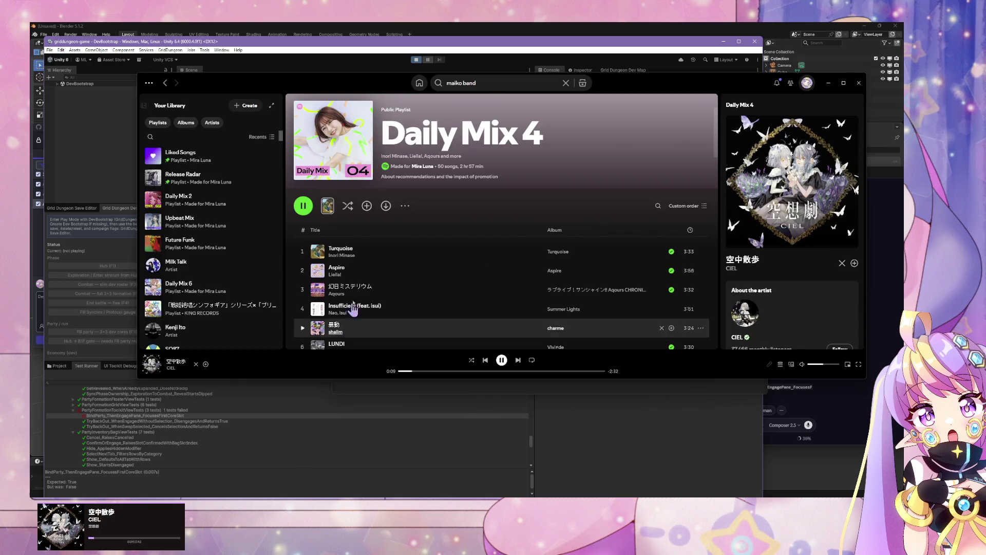
# - Play 'Been So Long' from the Future Funk playlist in Spotify
pyautogui.click(199, 251)
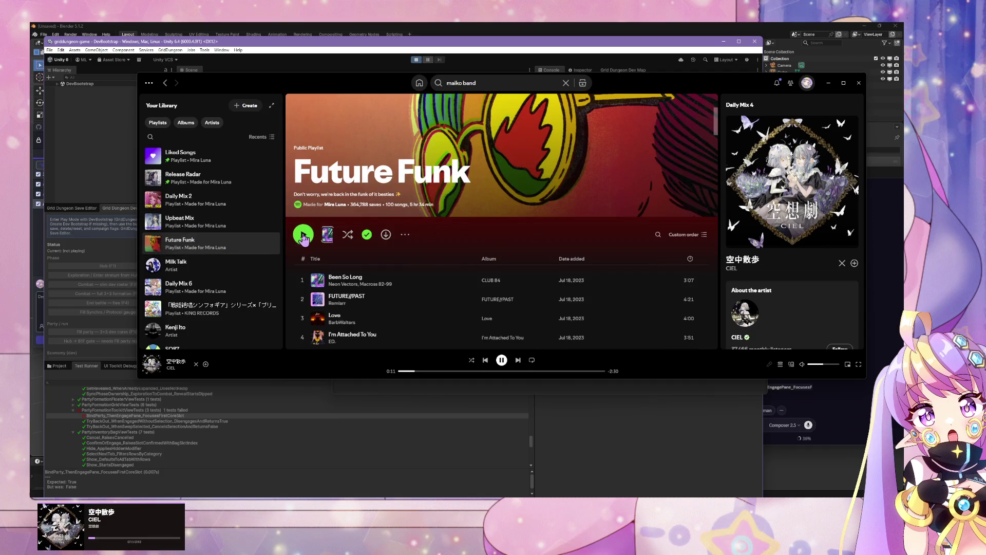
pyautogui.doubleClick(462, 280)
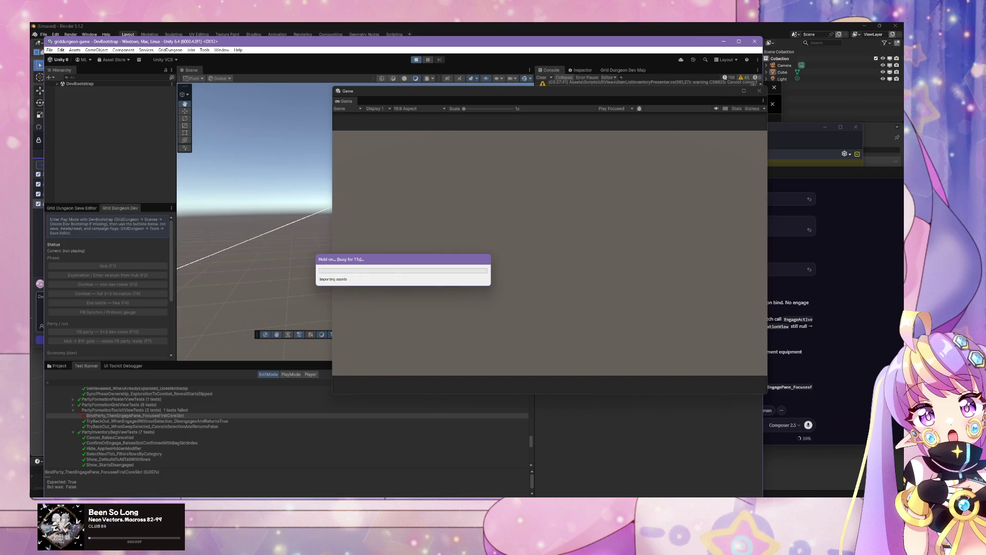
pyautogui.moveTo(411, 478)
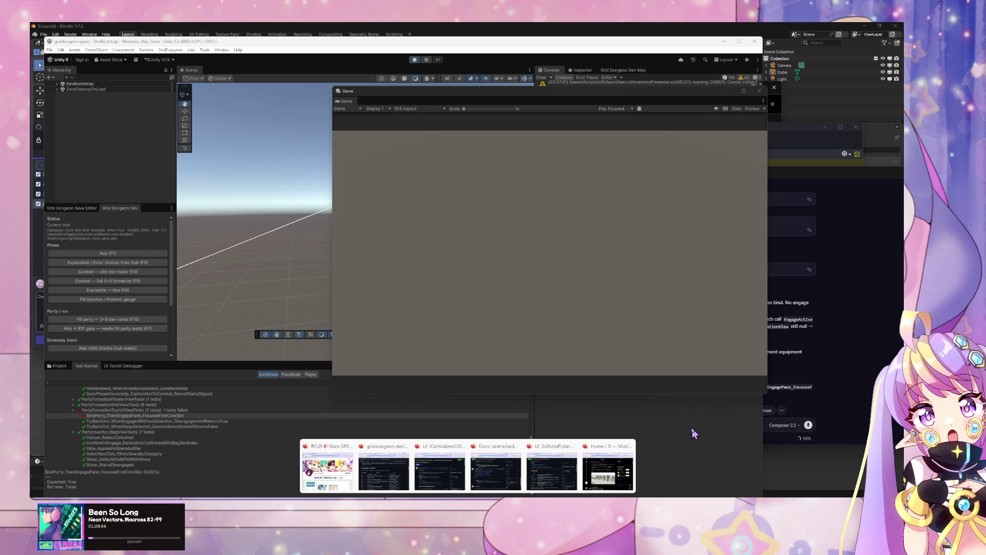
# - Focus the running game and open and close the Formation panel from the hub menu
pyautogui.click(208, 341)
pyautogui.click(461, 306)
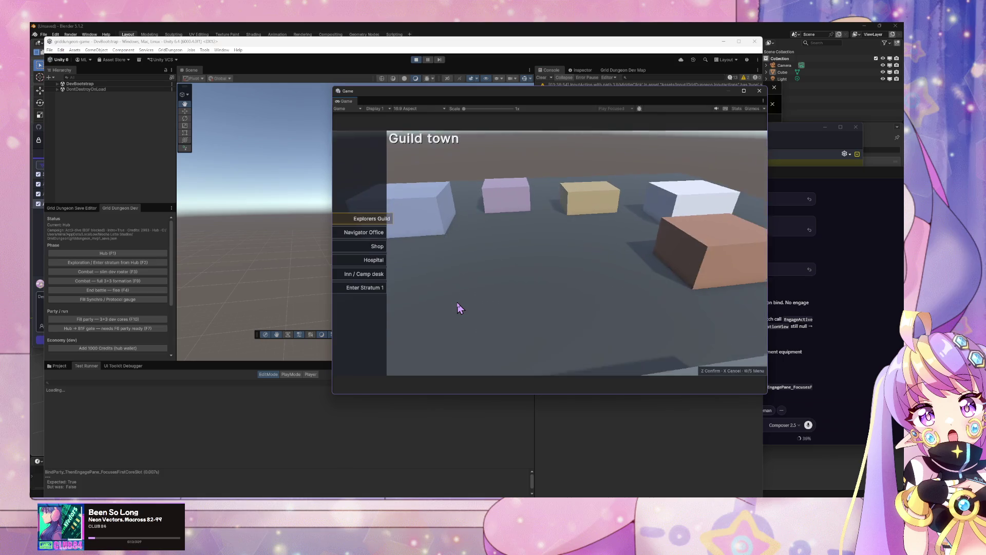
pyautogui.press('Escape')
pyautogui.press('s')
pyautogui.press('s')
pyautogui.press('z')
pyautogui.press('x')
pyautogui.press('z')
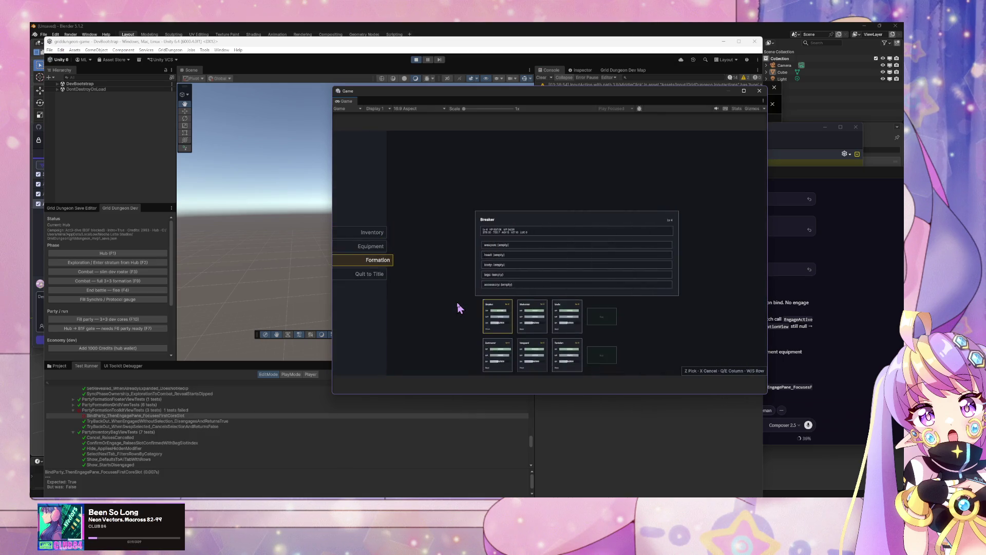
pyautogui.press('x')
# - Recheck the Equipment and Formation panels, then stop Play mode
pyautogui.press('w')
pyautogui.press('z')
pyautogui.press('x')
pyautogui.press('s')
pyautogui.press('z')
pyautogui.press('x')
pyautogui.hotkey('ctrl', 'p')
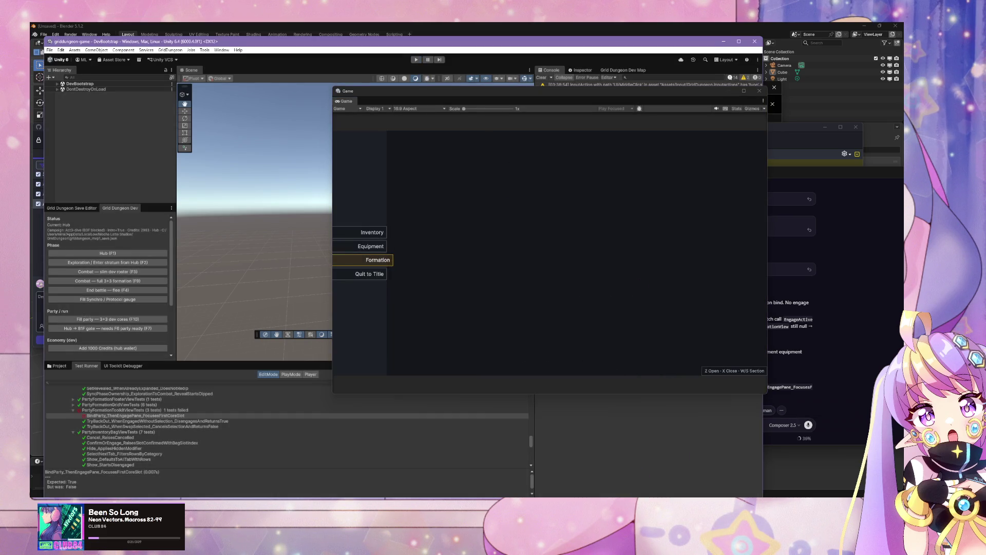
pyautogui.hotkey('alt', 'Tab')
# - Send the agent the failing BindParty test output, noting it was manually validated
pyautogui.write('fac')
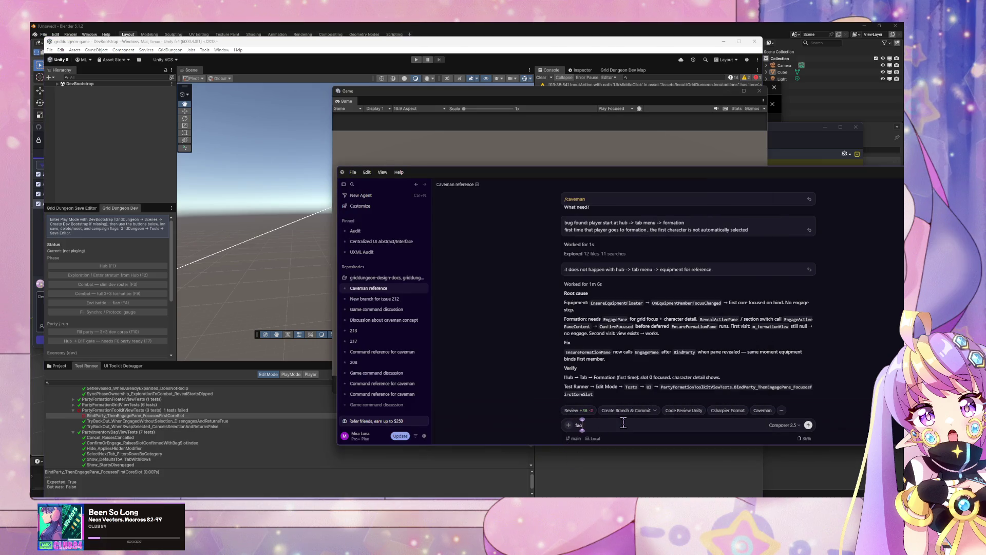
pyautogui.press('BackSpace')
pyautogui.write('iling test')
pyautogui.write(':')
pyautogui.hotkey('shift', 'Return')
pyautogui.write('BindParty_ThenEngagePane_FocusesFirstCoreSlot (0.007s) ---   Expected: True   But was:  False  --- at GridDungeon.Tests.UI.PartyFormationToolkitViewTests.BindParty_ThenEngagePane_FocusesFirstCoreSlot () [0x00066] in Assets\\Tests\\UI\\PartyFormationToolkitViewTests.cs:47')
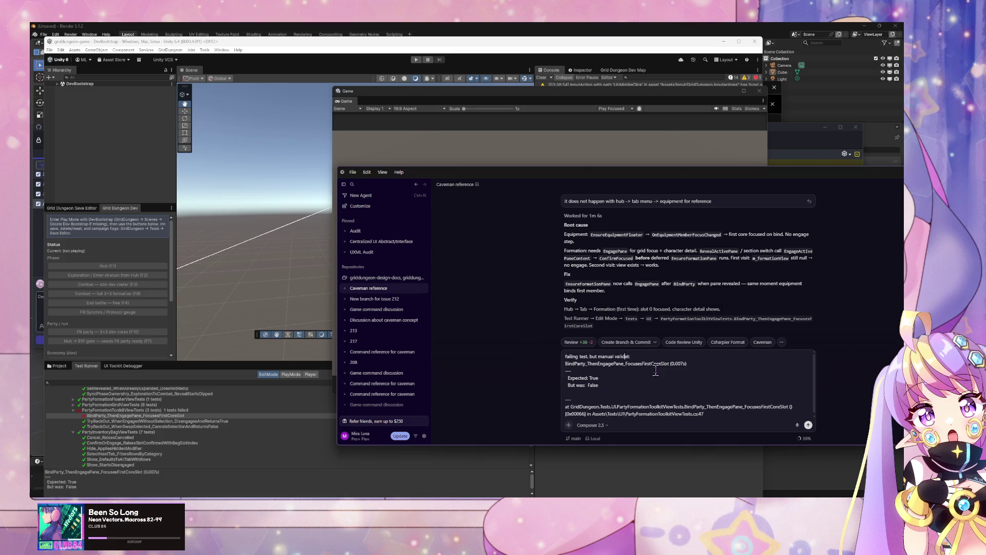
pyautogui.write('ly')
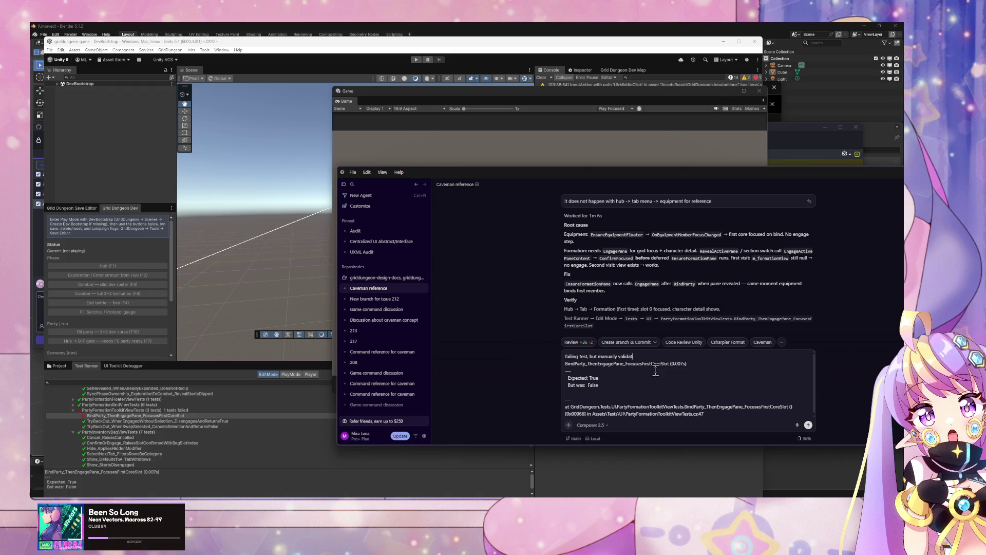
pyautogui.press('Return')
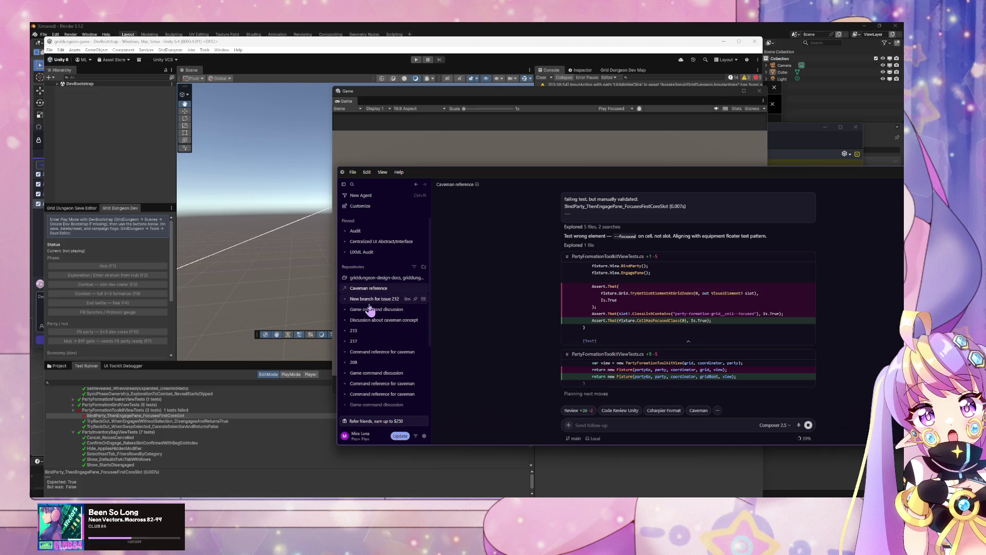
# - Read the agent's focused-cell test fix, then return to Unity so the Test Runner reloads
pyautogui.moveTo(368, 311)
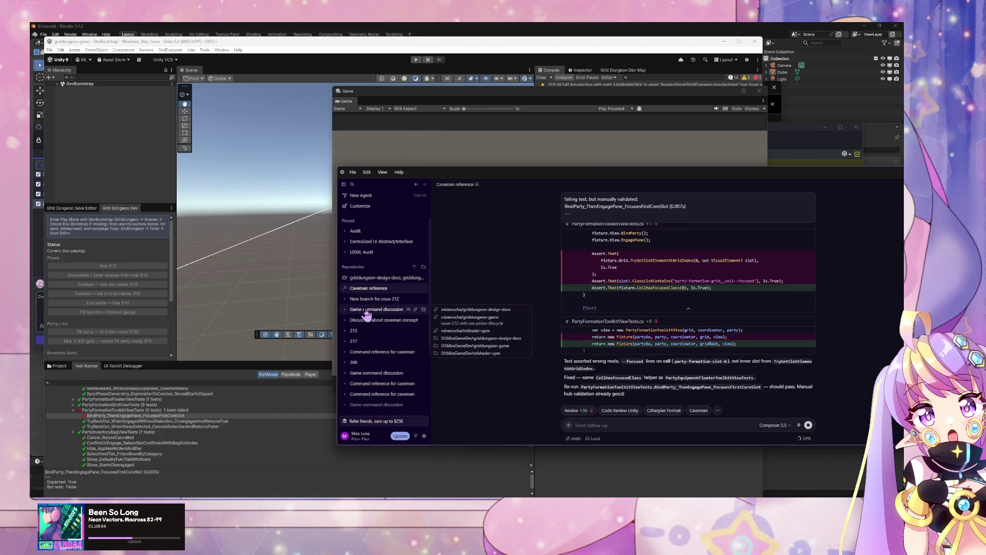
pyautogui.scroll(5, 162, 417)
pyautogui.scroll(5, 162, 418)
pyautogui.scroll(5, 127, 407)
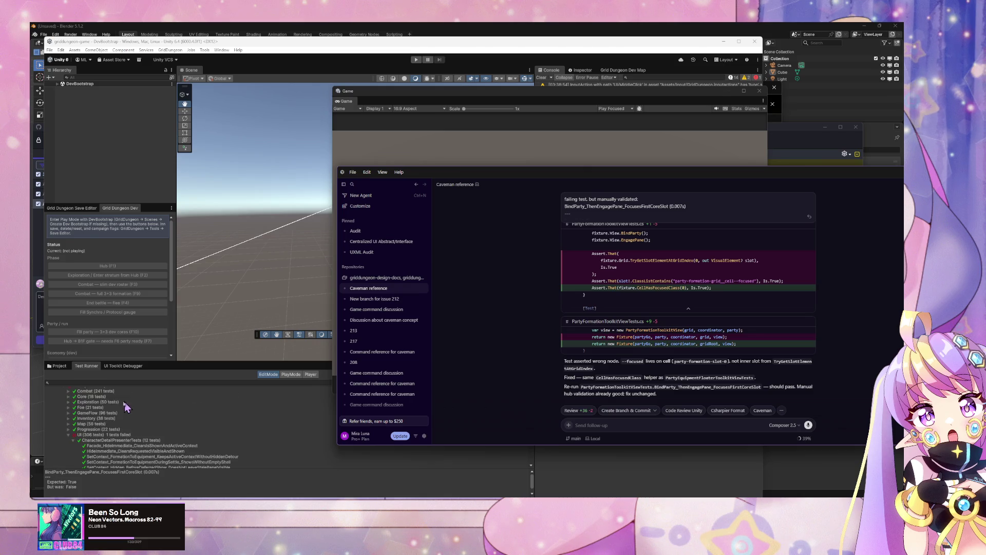
pyautogui.scroll(5, 123, 401)
pyautogui.click(113, 392)
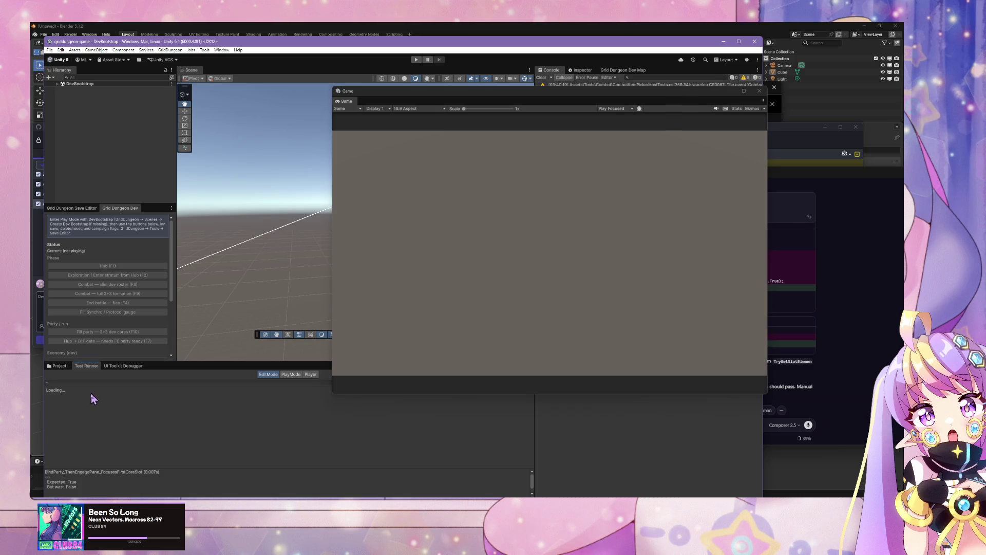
# - Rerun the whole GridDungeon suite so all 879 tests pass, then return to Cursor
pyautogui.click(97, 391)
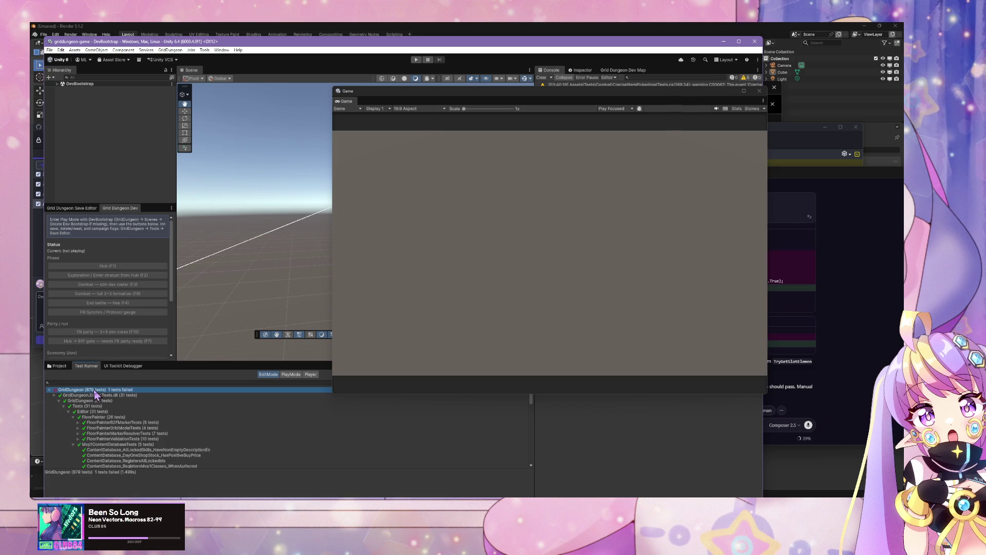
pyautogui.click(116, 393)
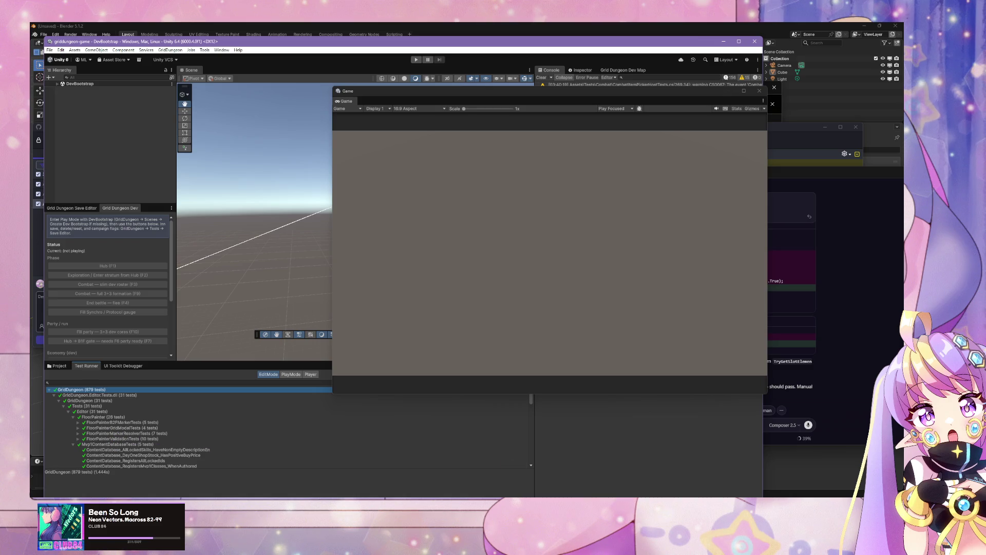
pyautogui.click(778, 423)
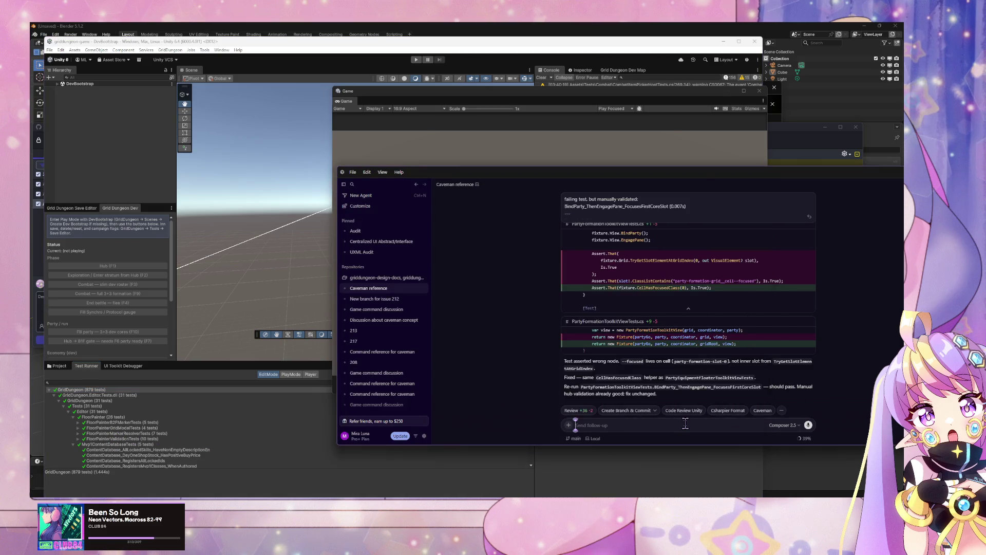
# - Tell the agent 'all validated. commit and create PR' to commit the fix on a new branch
pyautogui.write('all validate')
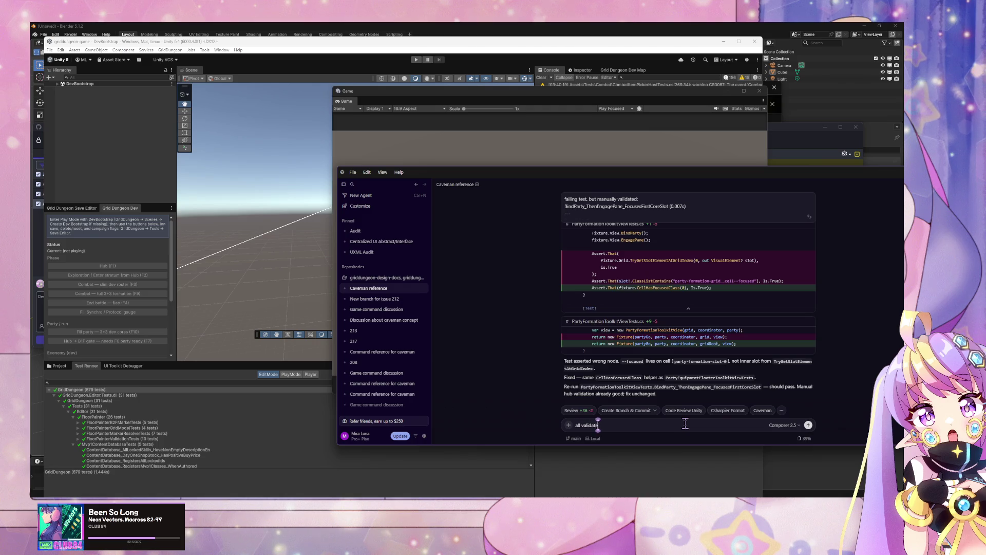
pyautogui.write('d. commit')
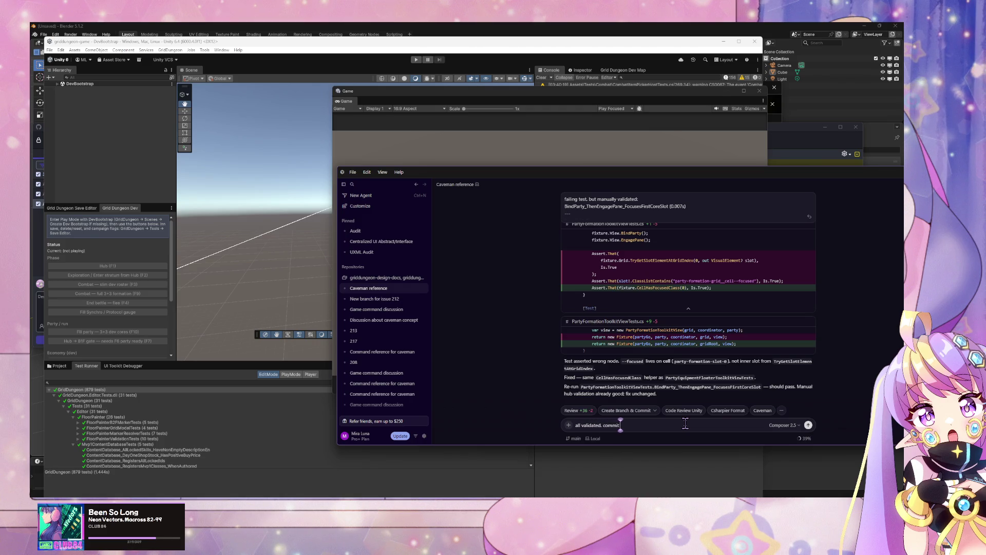
pyautogui.write(' and create PR')
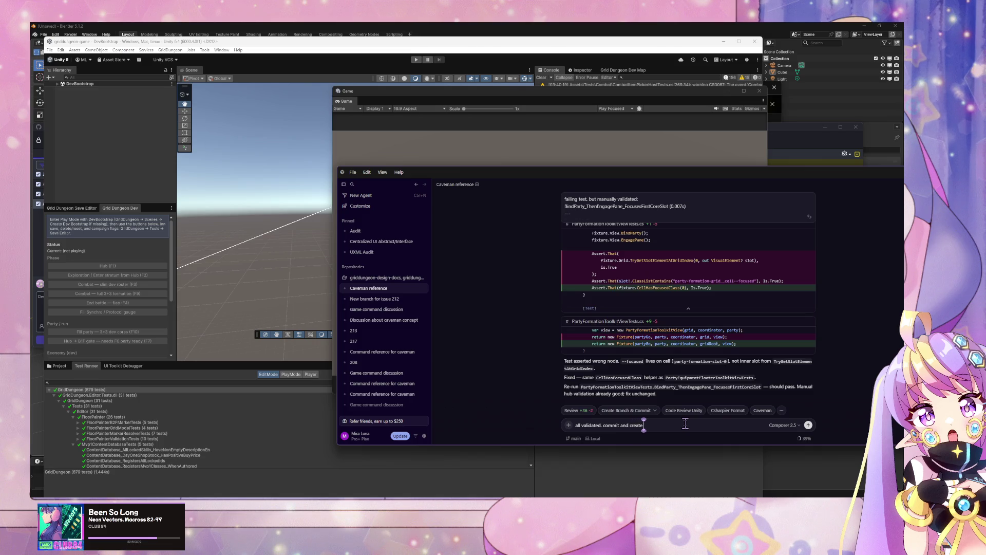
pyautogui.press('Return')
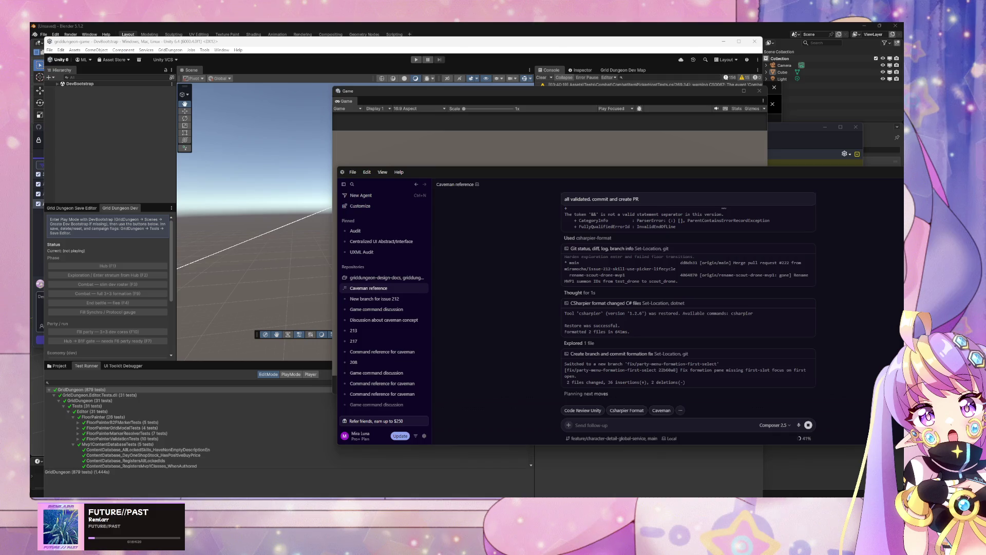
pyautogui.hotkey('alt', 'Tab')
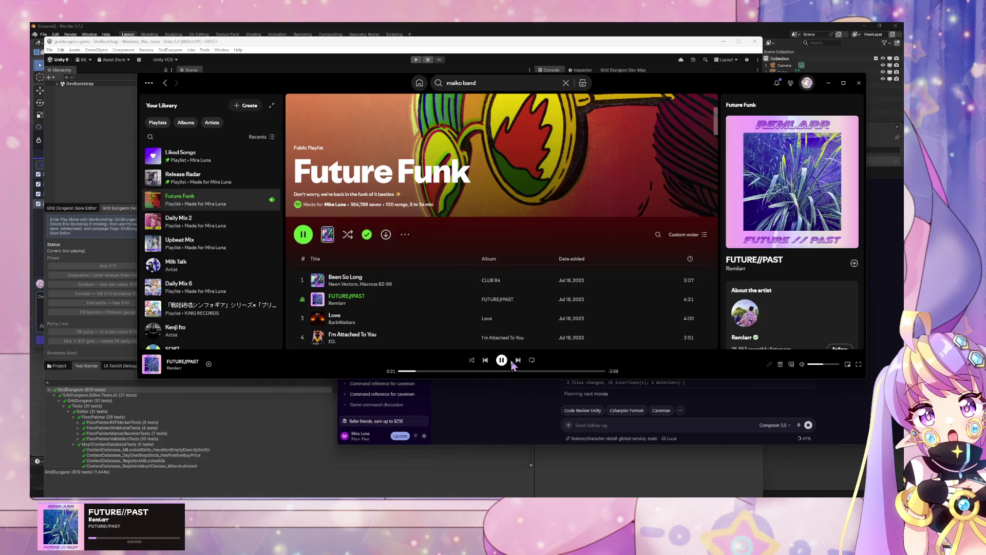
# - Skip two tracks, then play the ノヴァ (feat. 初音ミク) Radio from Spotify Home
pyautogui.click(518, 360)
pyautogui.click(518, 360)
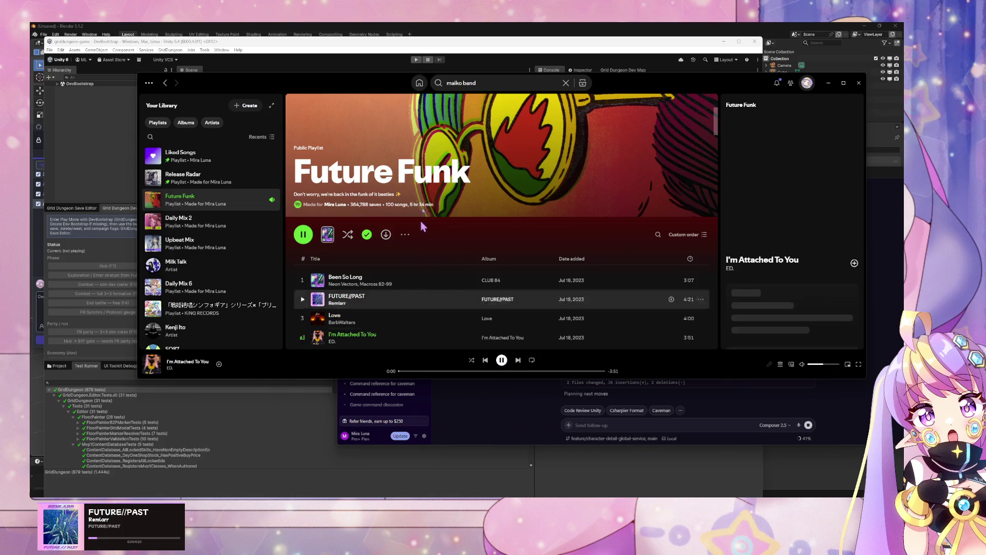
pyautogui.click(419, 84)
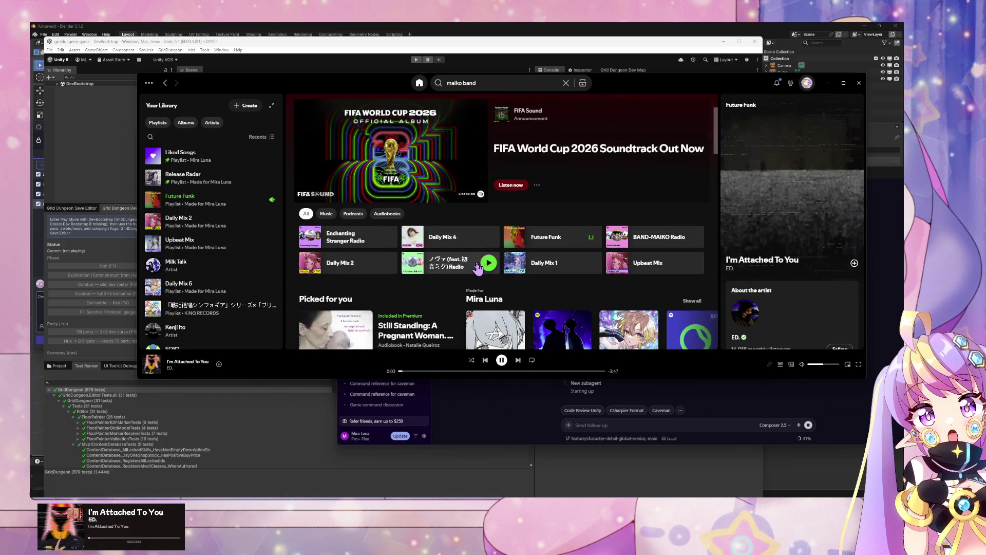
pyautogui.click(489, 263)
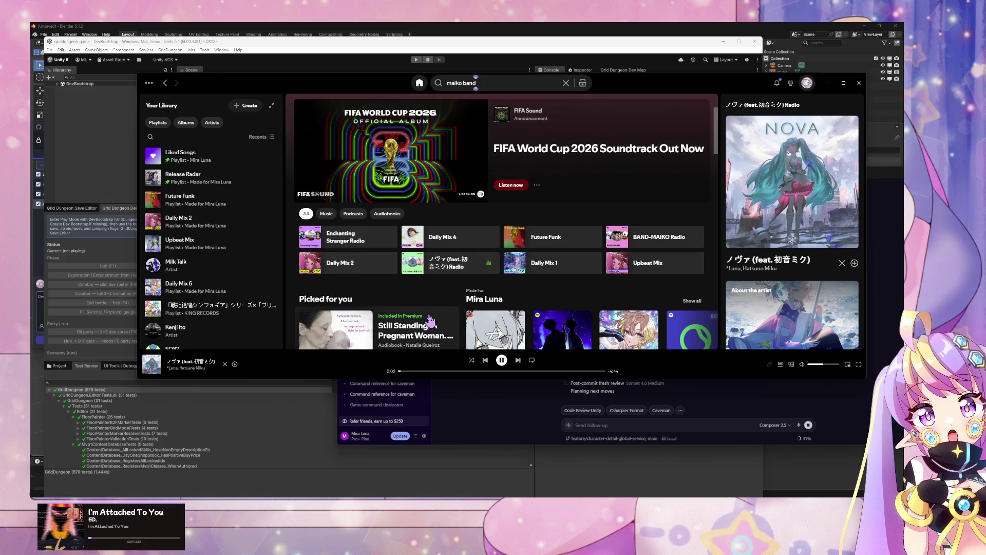
pyautogui.click(470, 411)
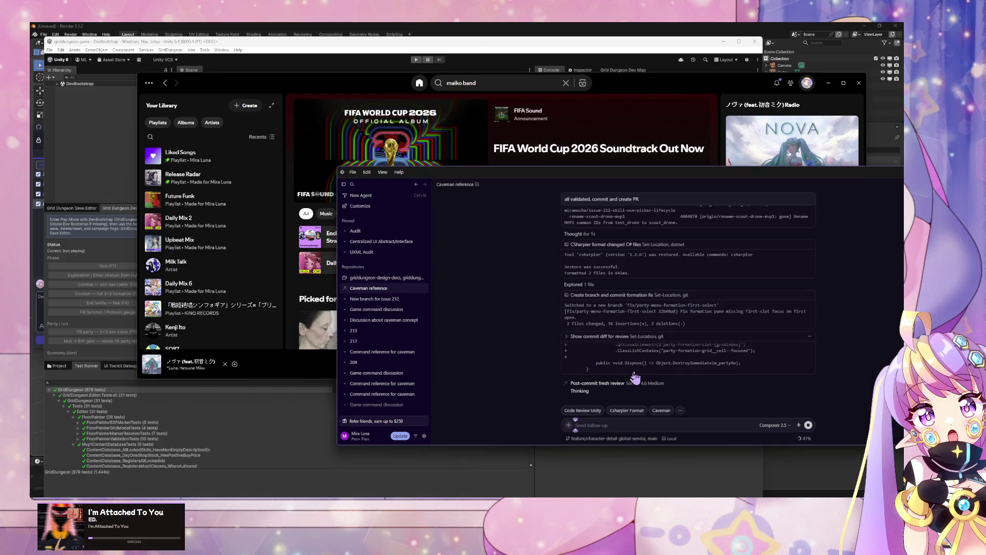
# - Open the Post-commit fresh review subagent to see the HEAD commit's 2 changed files and diff
pyautogui.click(617, 387)
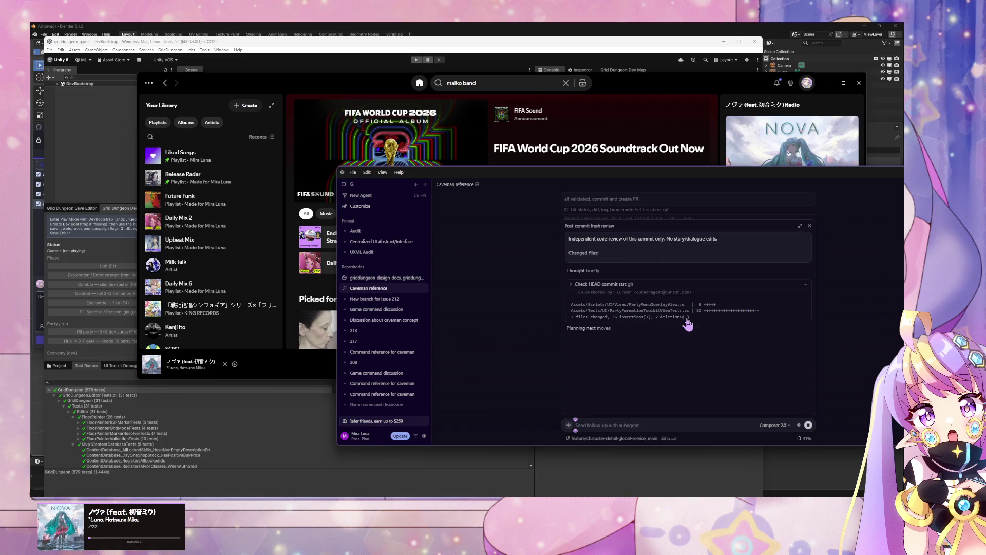
pyautogui.moveTo(364, 305)
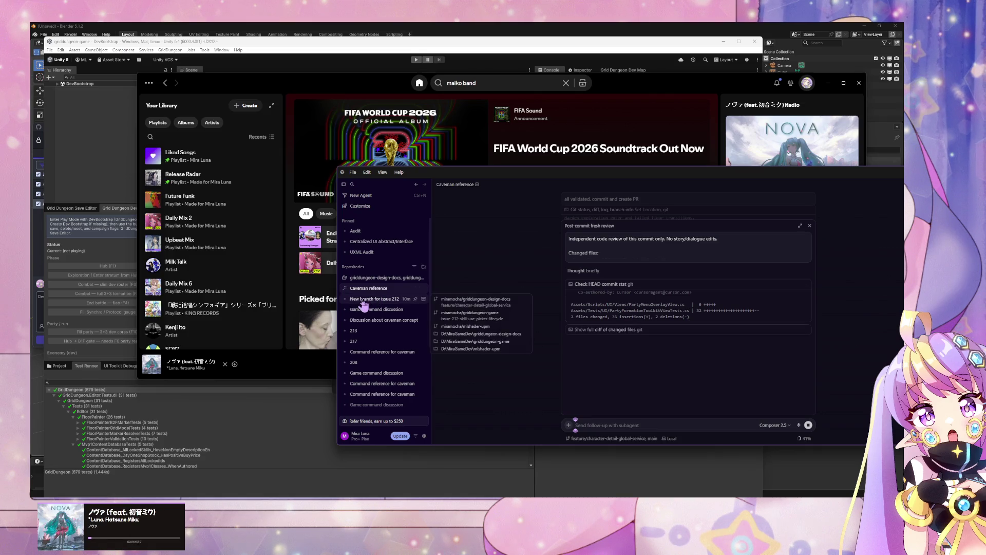
pyautogui.moveTo(368, 234)
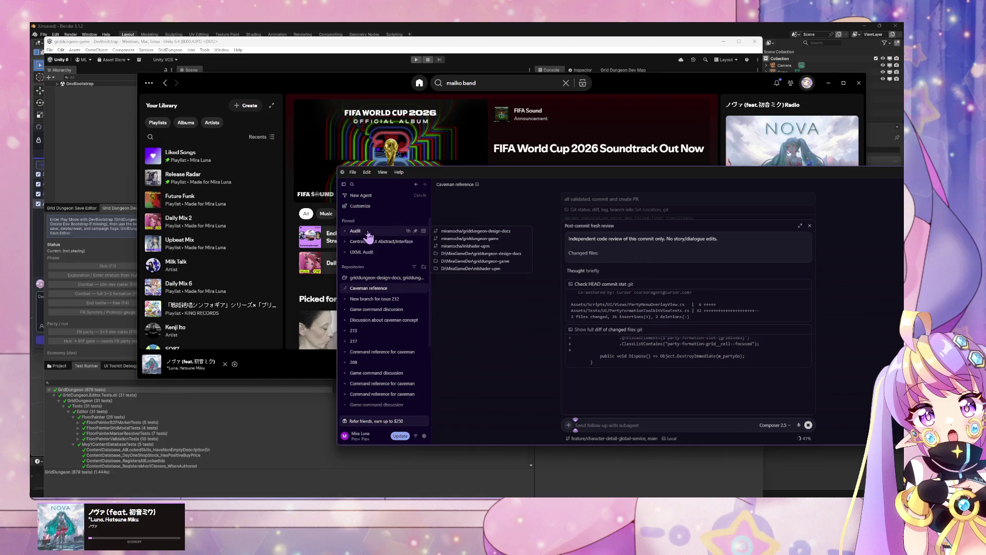
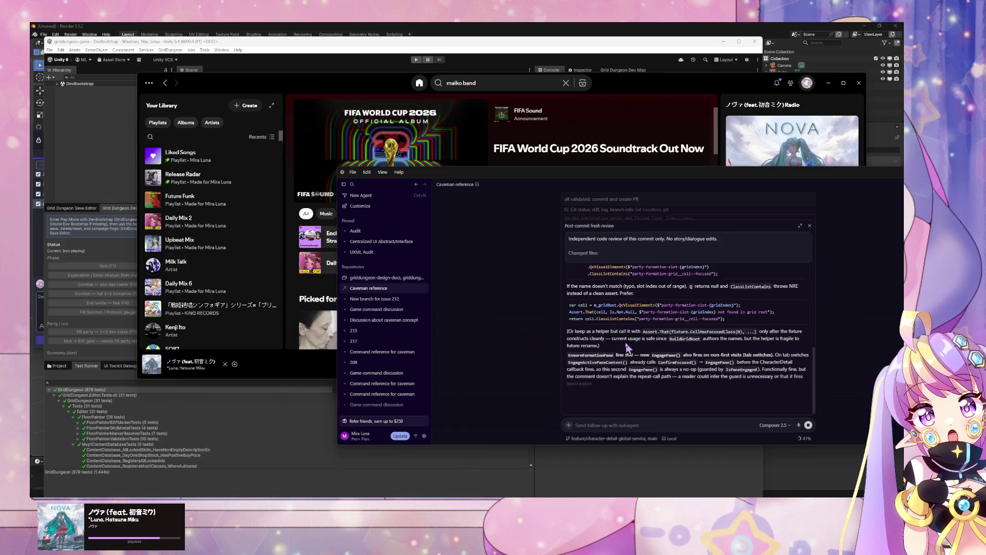
# - Open the Post-commit fresh review subagent thread and read through its nits
pyautogui.scroll(1, 628, 349)
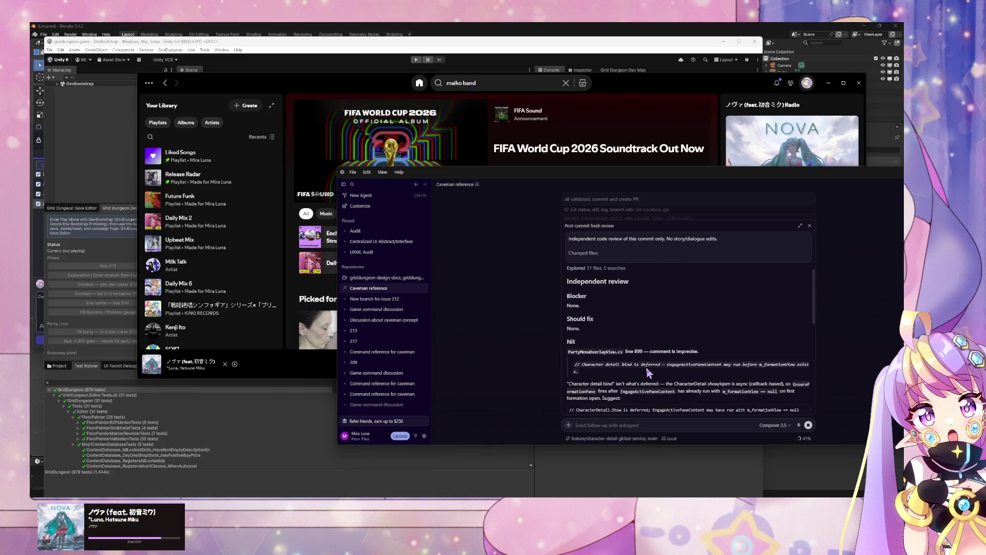
pyautogui.scroll(-2, 649, 374)
pyautogui.scroll(-11, 587, 347)
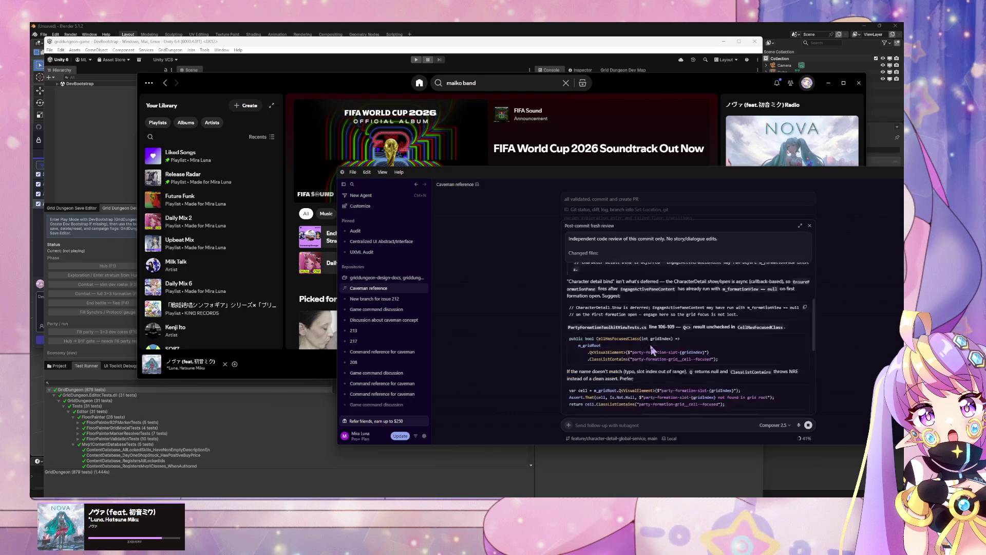
pyautogui.scroll(-5, 652, 351)
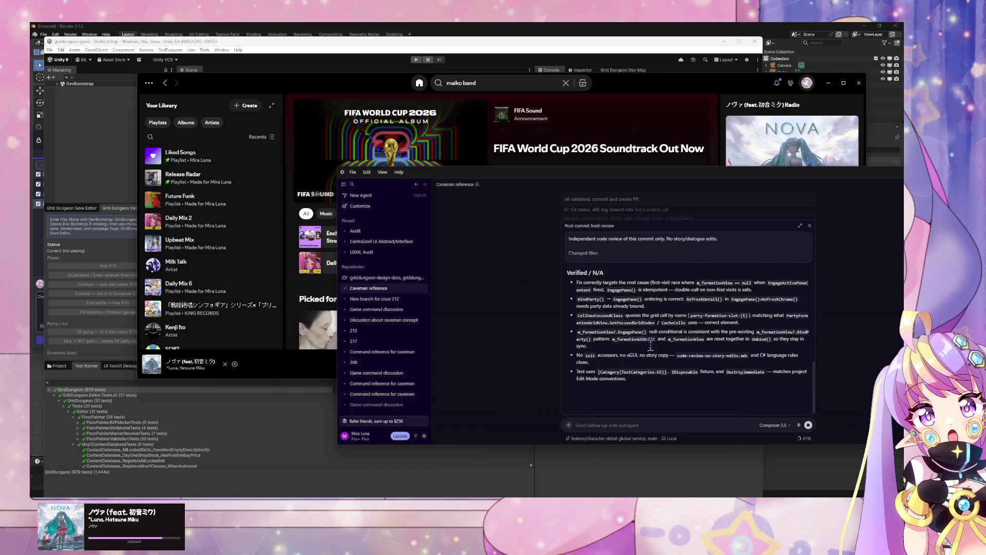
pyautogui.click(800, 225)
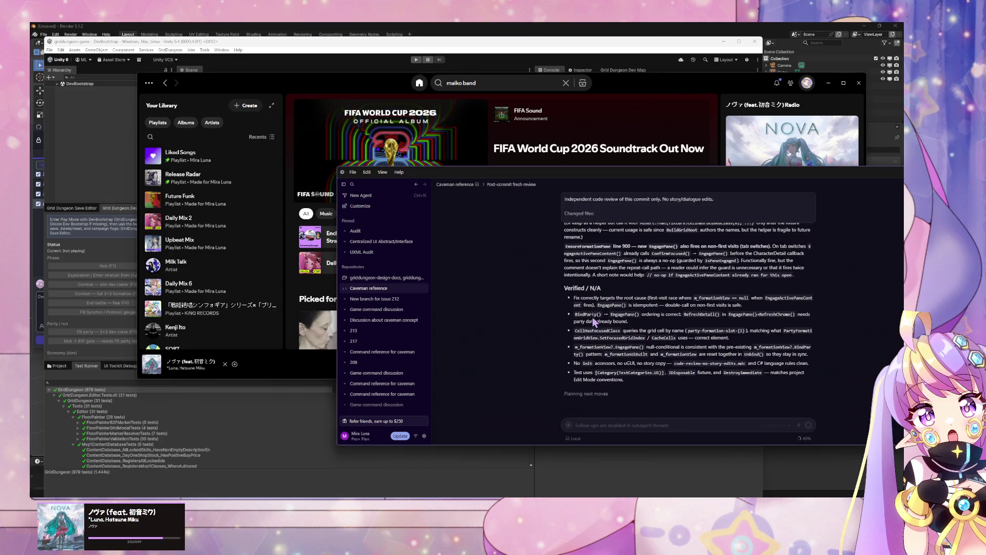
pyautogui.scroll(6, 655, 308)
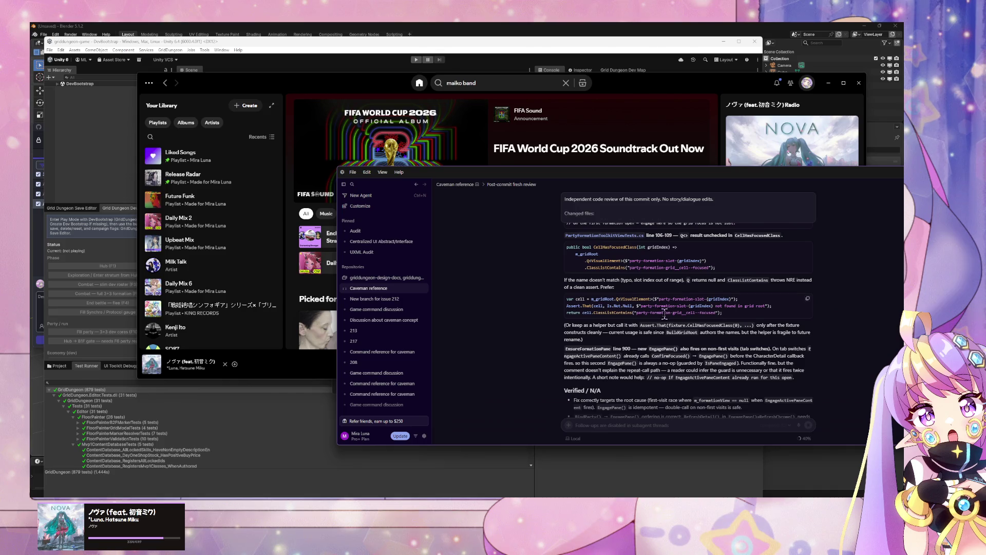
pyautogui.scroll(5, 664, 314)
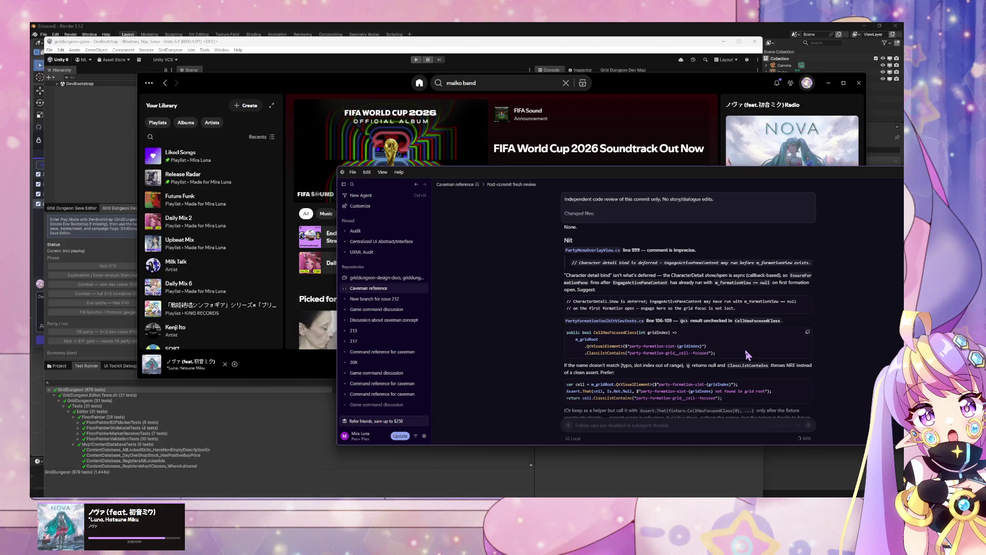
pyautogui.scroll(-4, 745, 349)
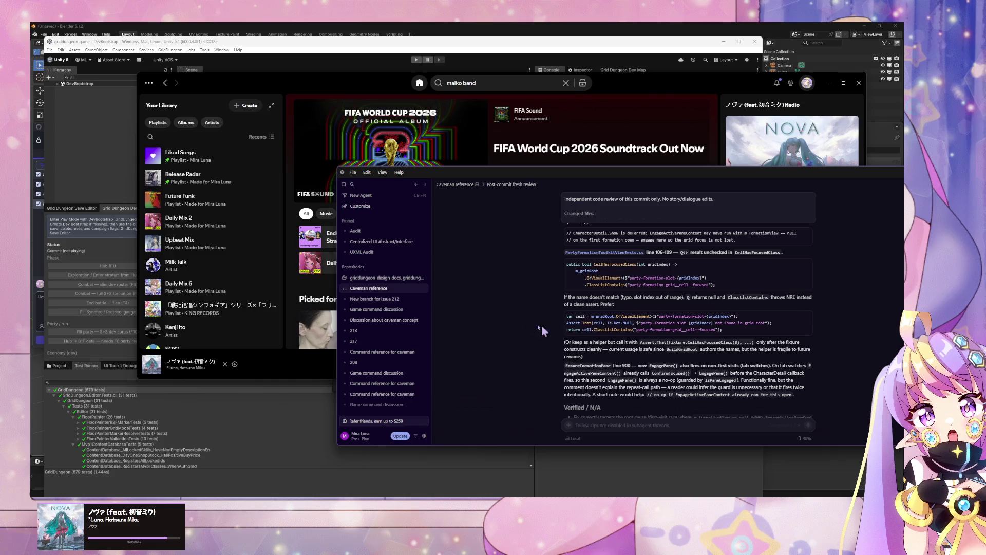
pyautogui.scroll(-1, 565, 342)
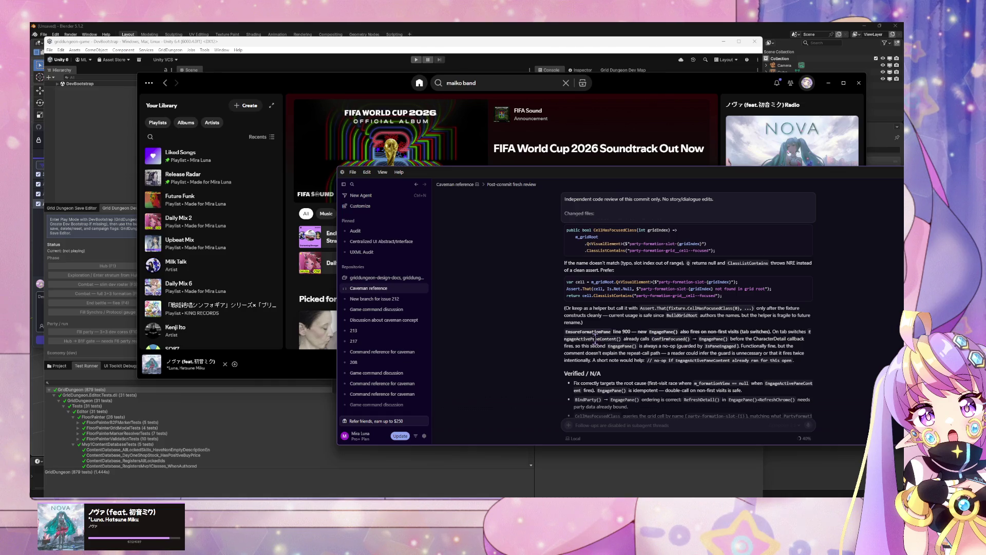
# - Highlight a passage of the nit explanation, then return to the Caveman reference thread
pyautogui.moveTo(734, 353)
pyautogui.mouseDown()
pyautogui.moveTo(698, 383)
pyautogui.moveTo(702, 369)
pyautogui.mouseUp()
pyautogui.click(677, 361)
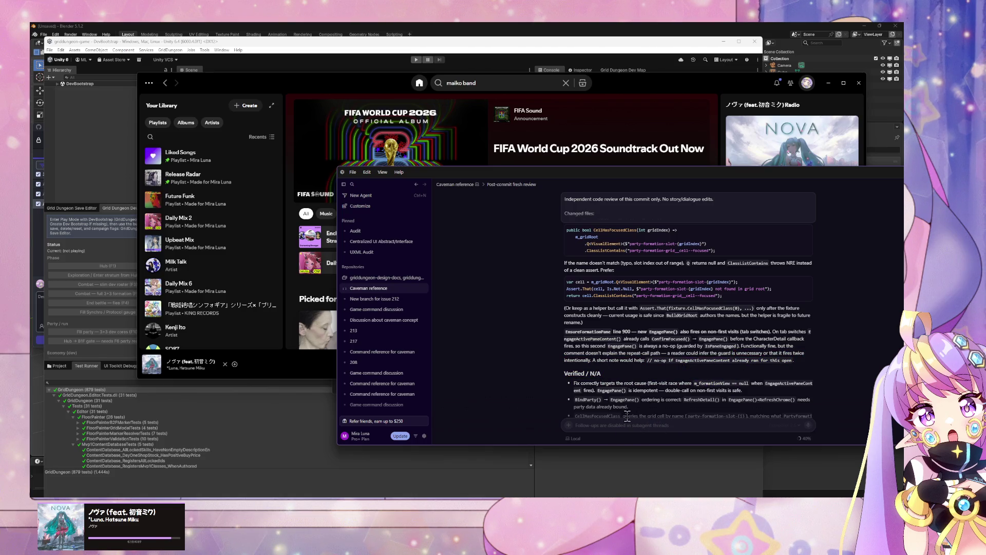
pyautogui.scroll(-3, 547, 389)
pyautogui.click(456, 184)
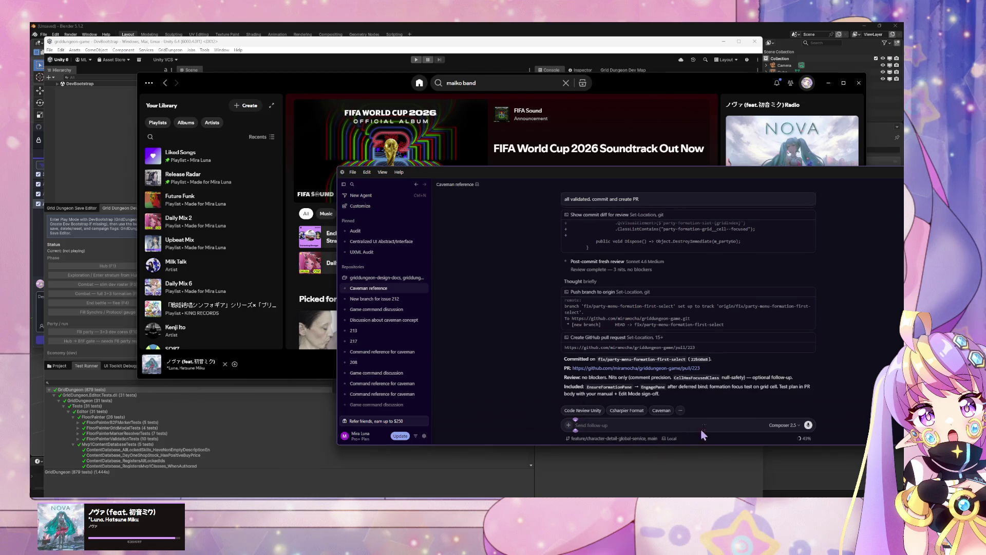
# - Ask the agent to 'apply nits, commit and create PR, skip review', then open PR #223
pyautogui.write('a')
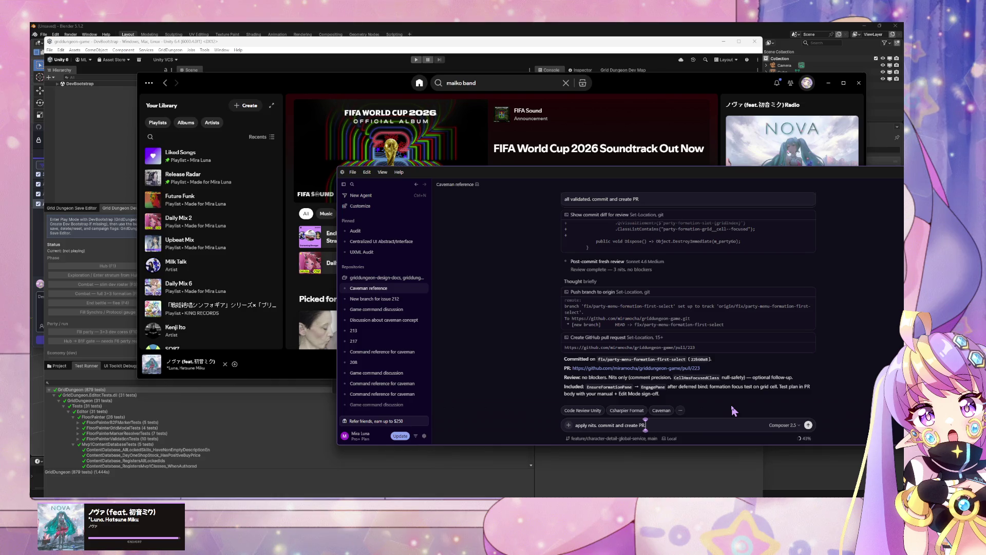
pyautogui.write('ew')
pyautogui.press('Return')
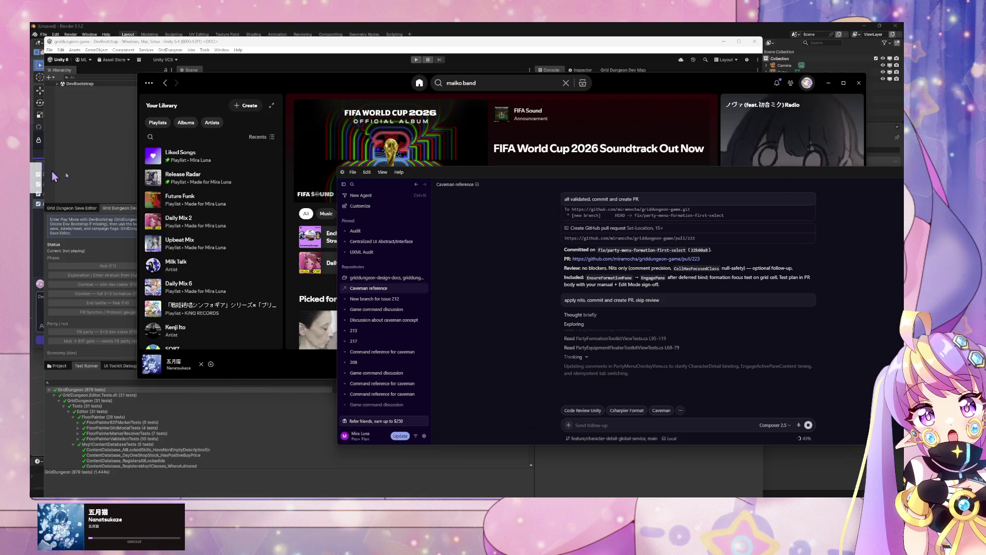
pyautogui.click(636, 259)
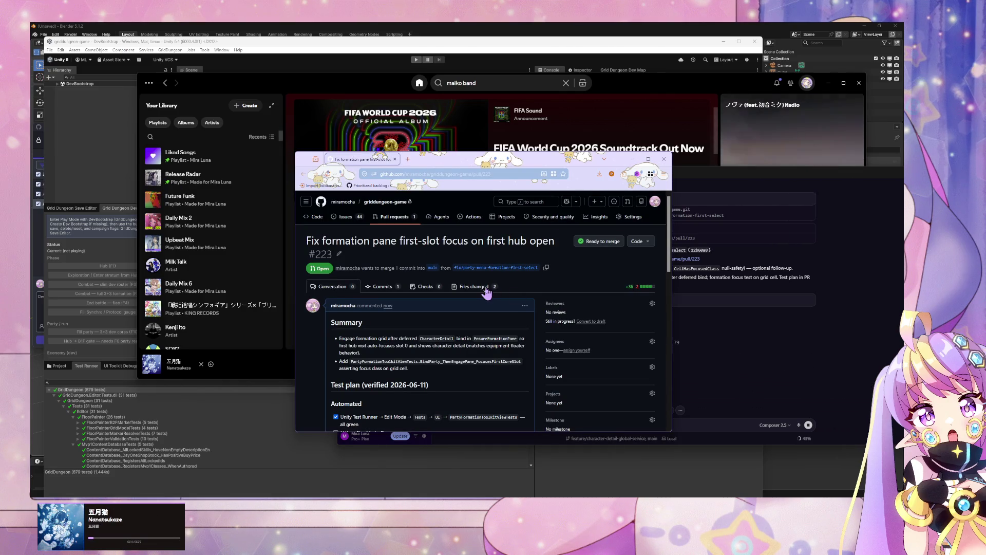
# - Review PR #223's changed files down to the PartyFormationToolkitViewTests.cs diff, then return to Cursor
pyautogui.click(488, 286)
pyautogui.scroll(-1, 472, 289)
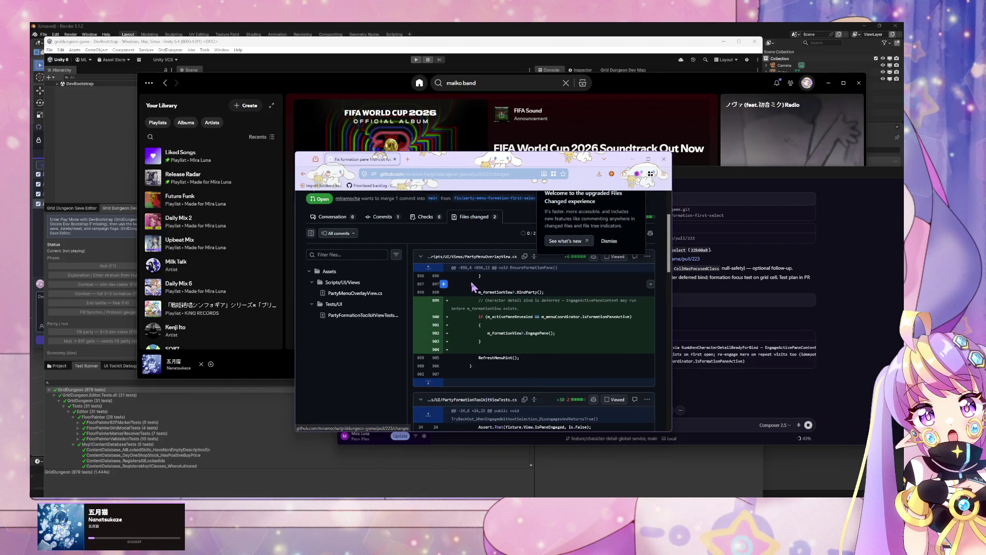
pyautogui.scroll(-5, 360, 264)
pyautogui.scroll(-8, 359, 265)
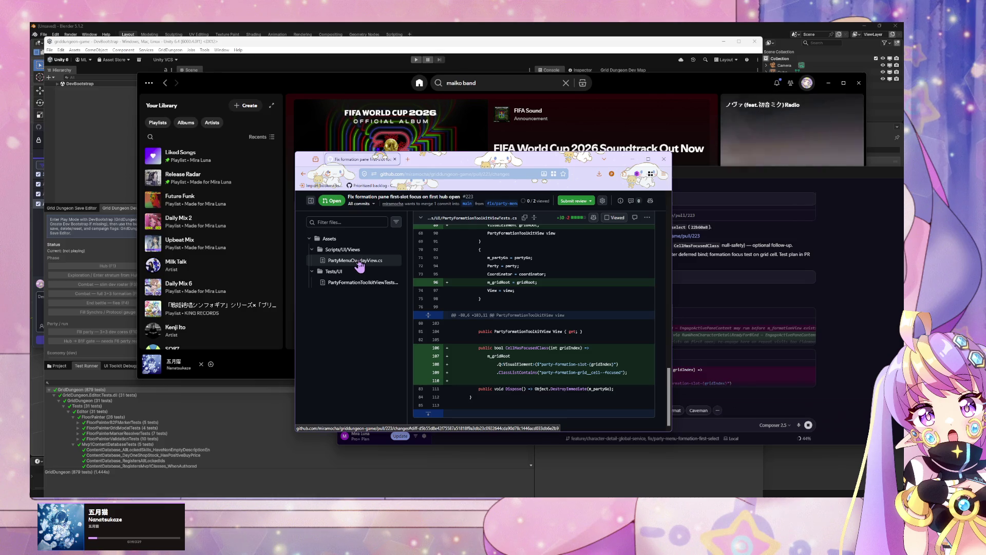
pyautogui.click(354, 282)
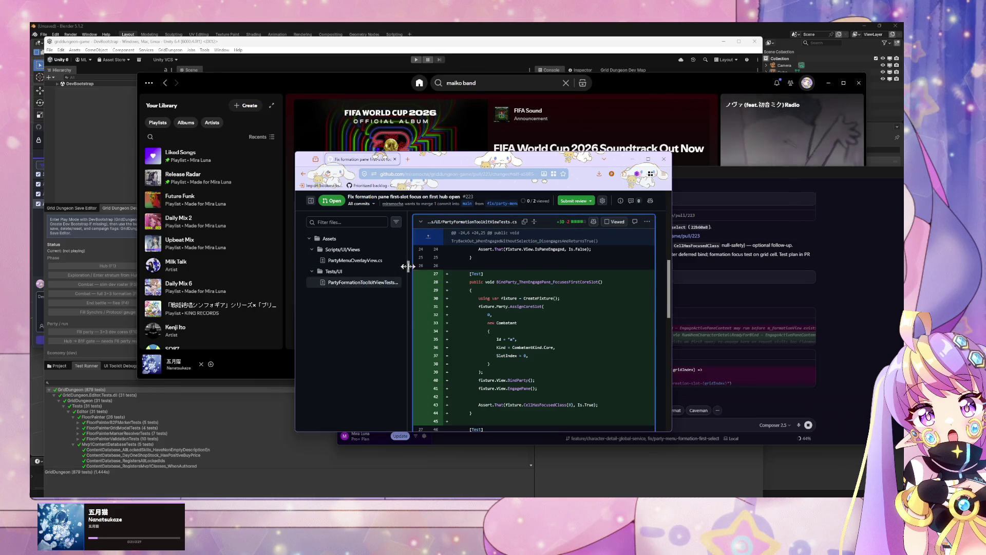
pyautogui.click(751, 419)
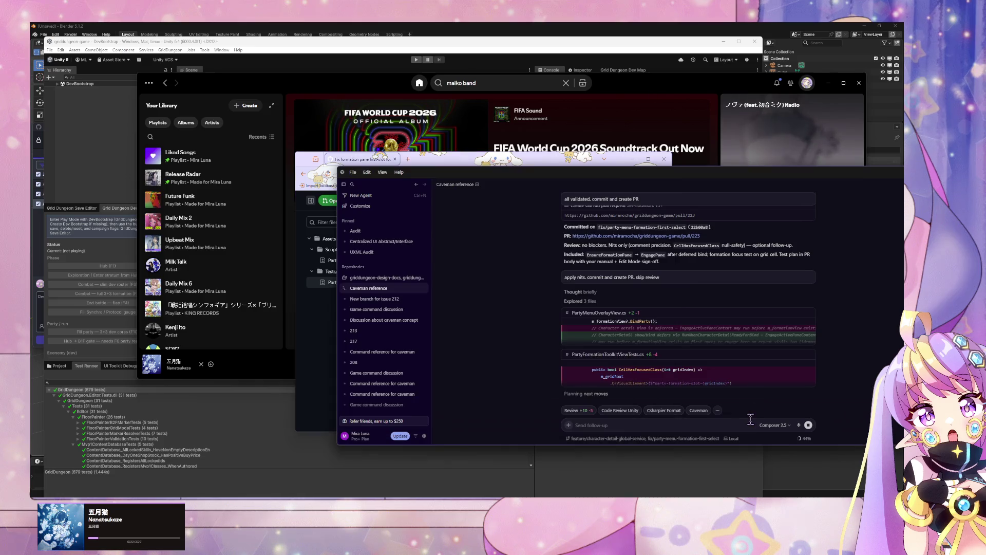
# - Expand the agent's PartyMenuOverlayView.cs and PartyFormationToolkitViewTests.cs nit edits to view their diffs
pyautogui.click(688, 342)
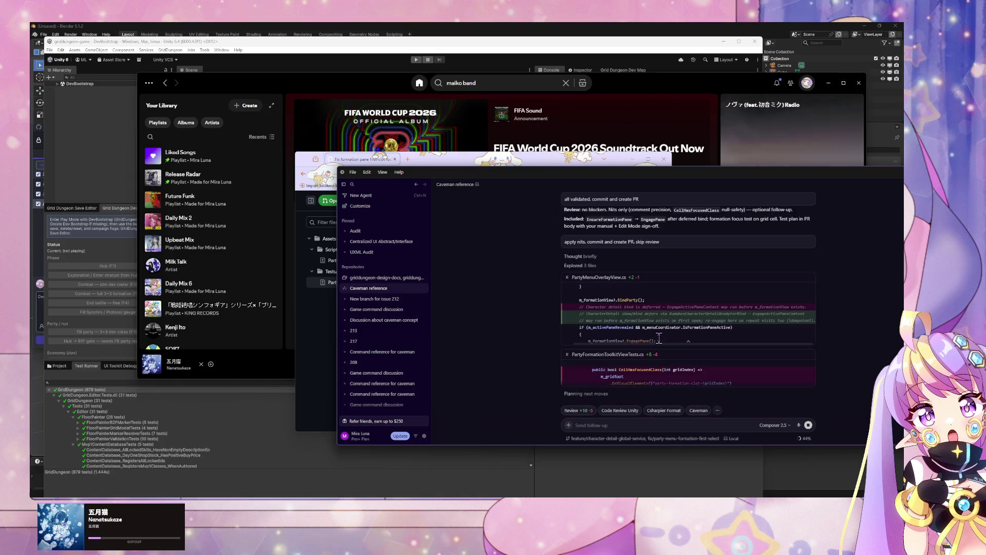
pyautogui.click(691, 383)
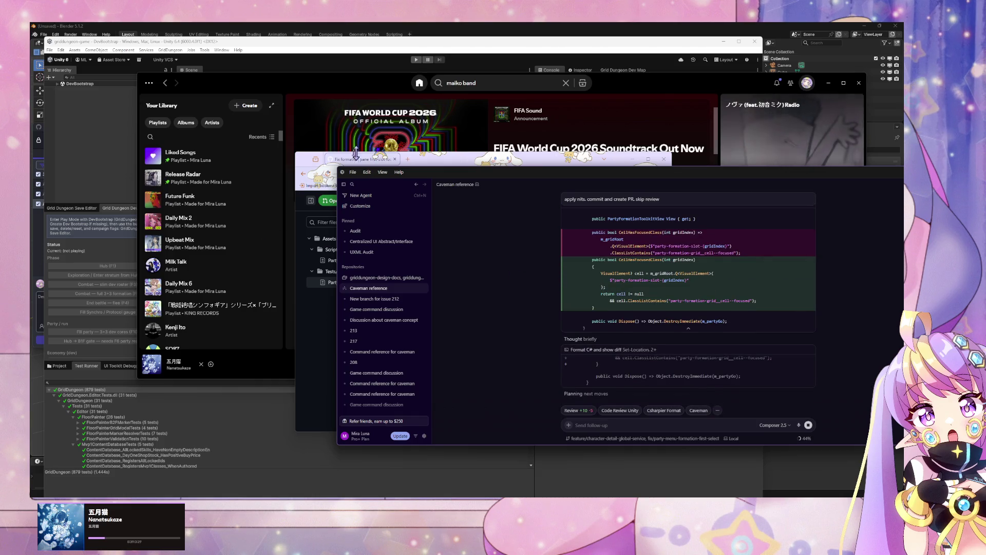
pyautogui.click(307, 172)
# - Recheck PR #223's PartyMenuOverlayView.cs diff and test plan, then check the agent's push report
pyautogui.click(355, 260)
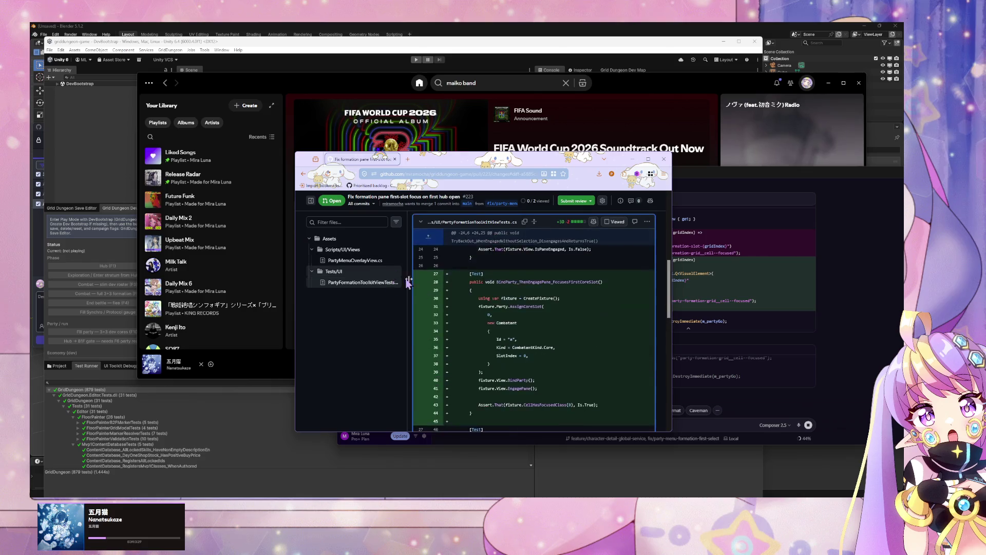
pyautogui.scroll(5, 427, 291)
pyautogui.scroll(-3, 427, 290)
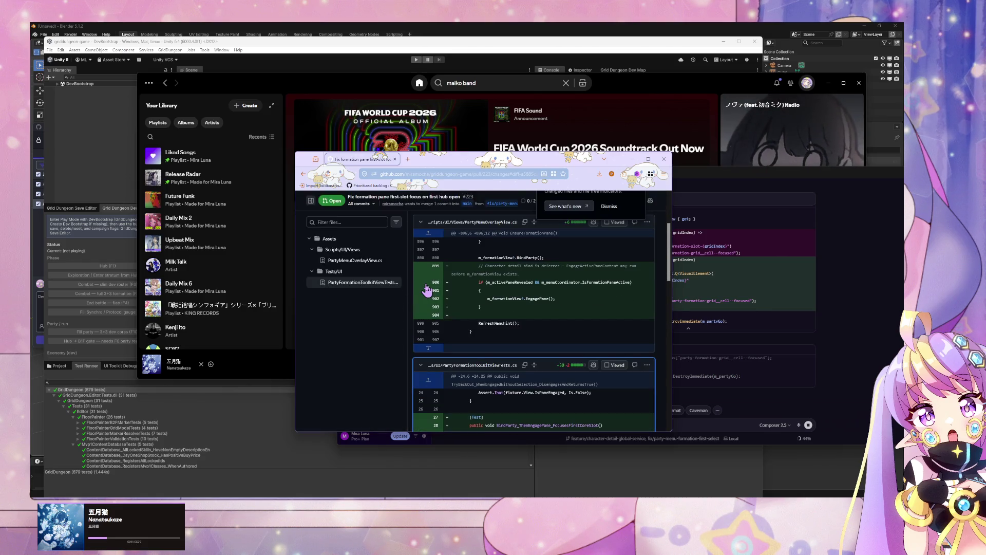
pyautogui.click(335, 218)
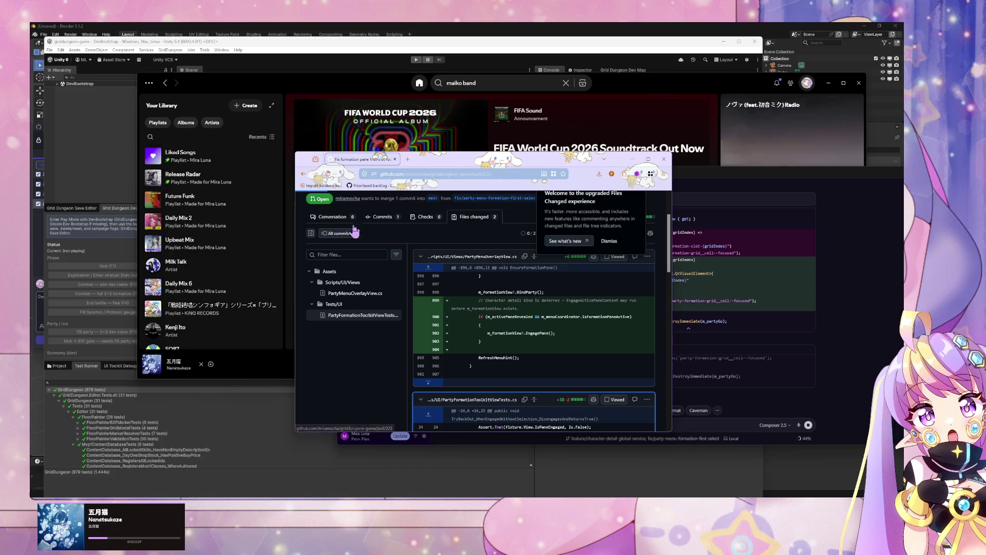
pyautogui.scroll(-5, 386, 288)
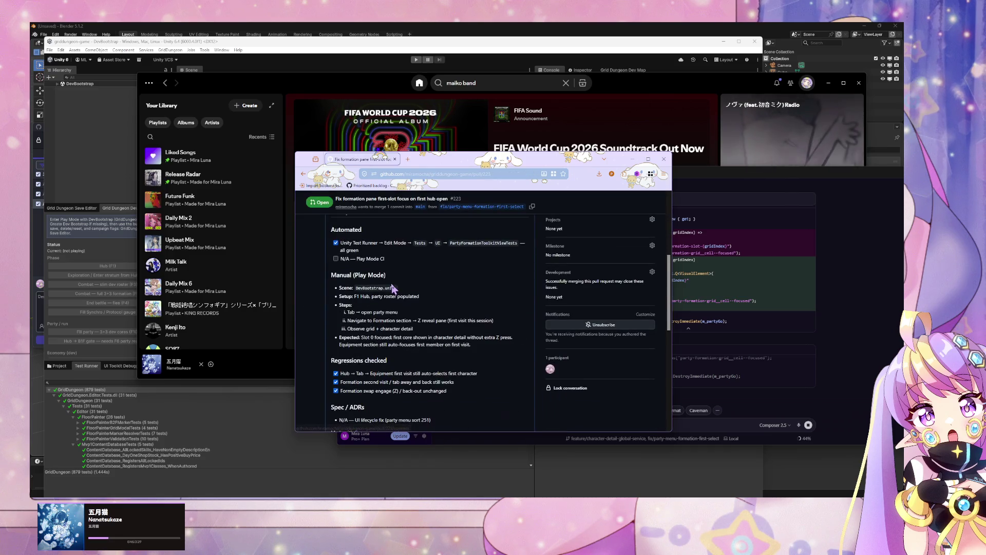
pyautogui.scroll(-3, 392, 282)
pyautogui.scroll(5, 391, 282)
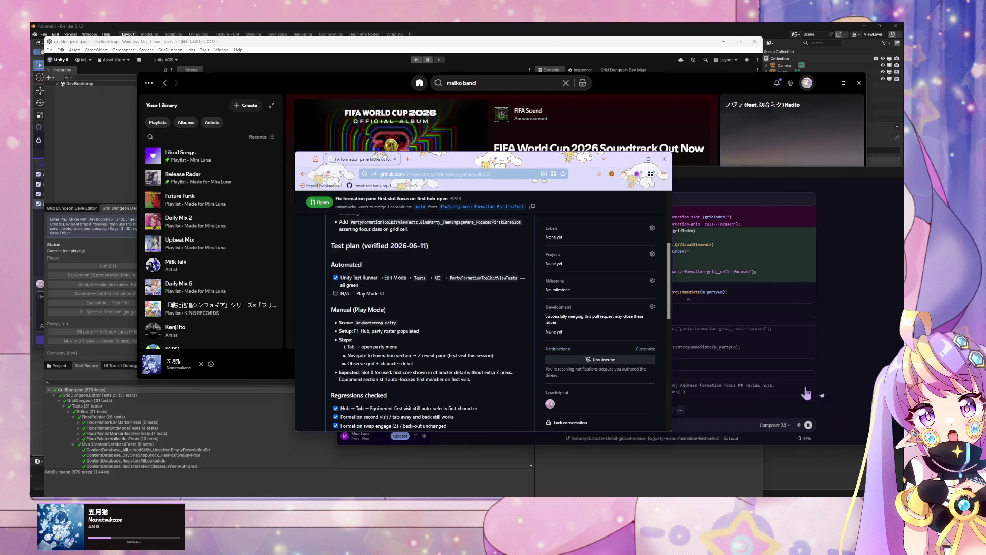
pyautogui.click(782, 401)
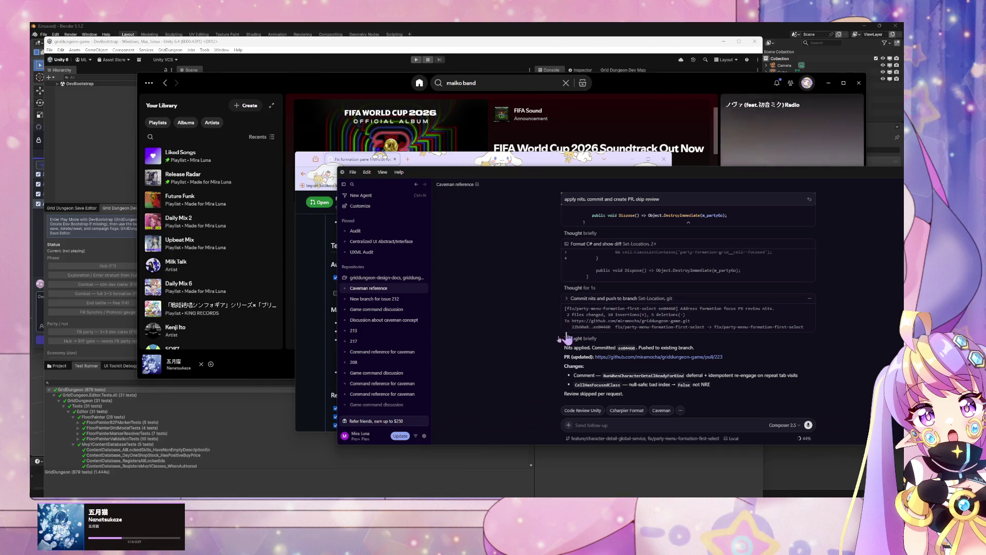
pyautogui.hotkey('alt', 'Tab')
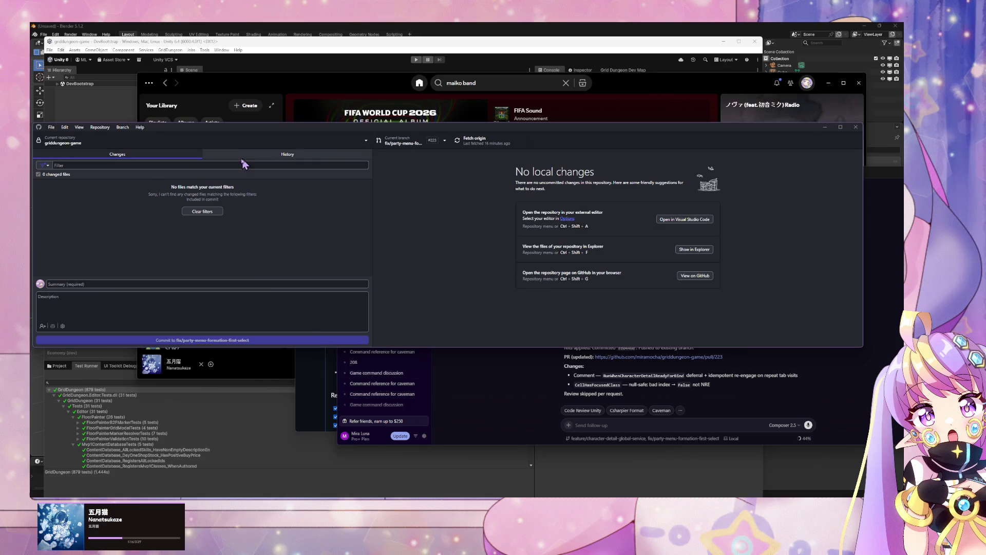
# - Inspect the review-nits and first-slot focus fix commits in GitHub Desktop's History, then switch to Unity
pyautogui.click(205, 155)
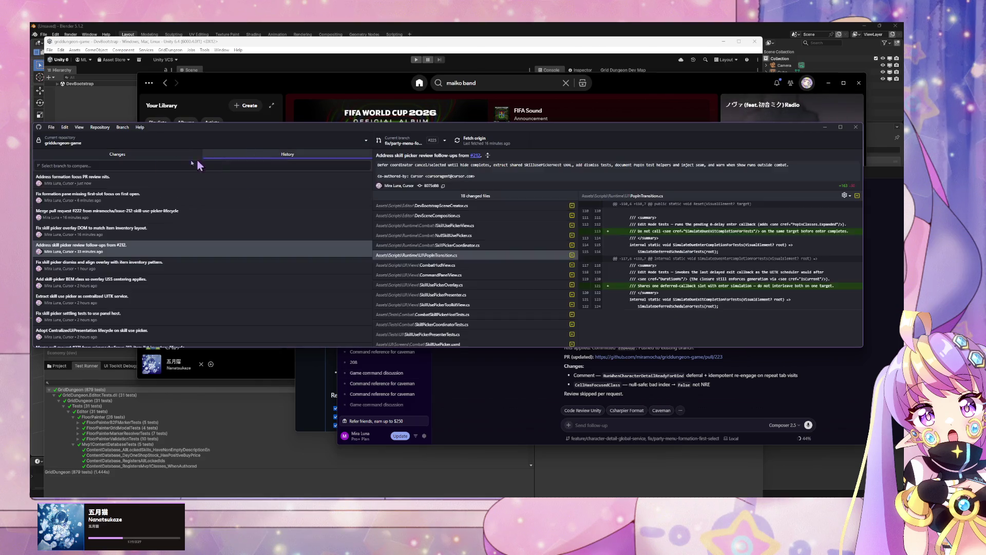
pyautogui.click(148, 200)
pyautogui.click(291, 41)
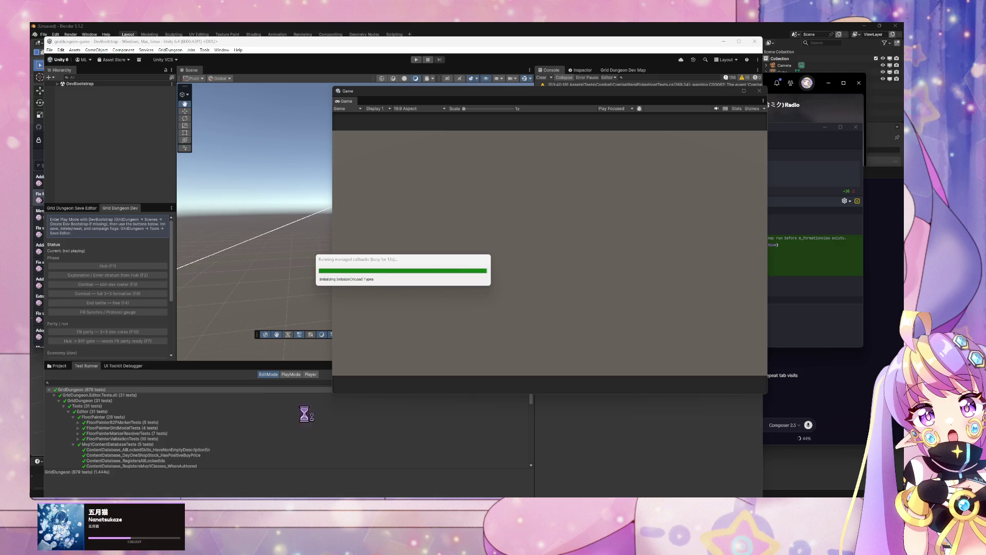
# - Follow the #206 link from closed issue #207 and read the unified modal lifecycle epic
pyautogui.moveTo(467, 500)
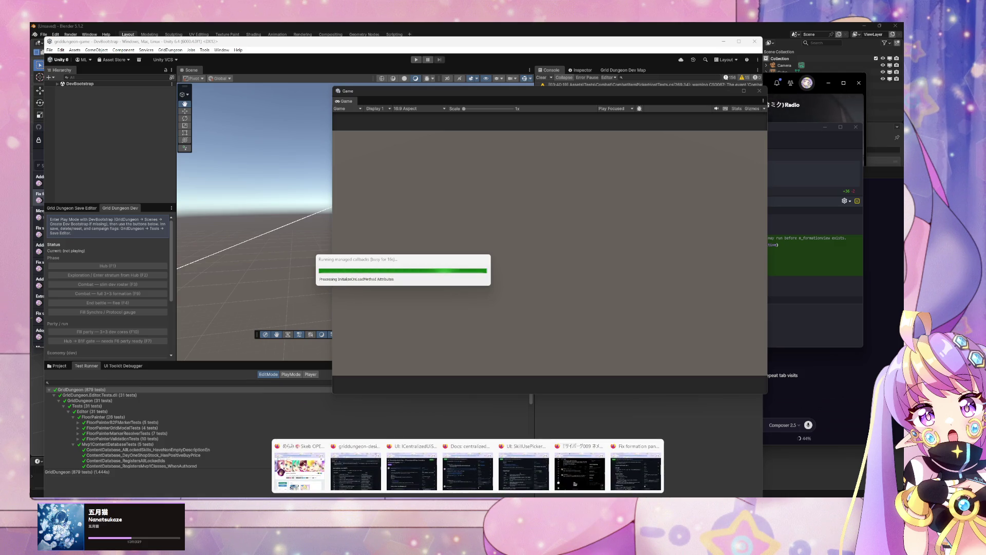
pyautogui.click(411, 473)
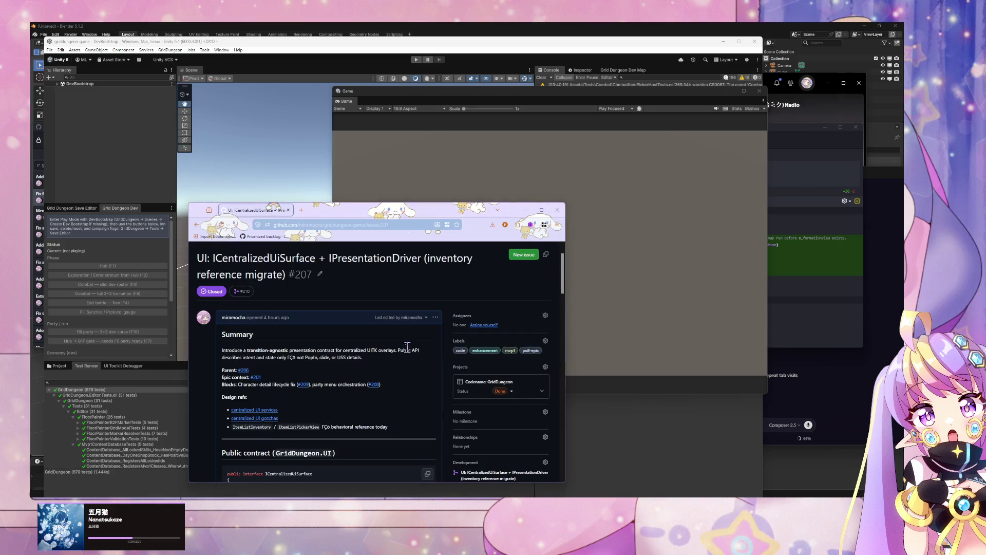
pyautogui.scroll(1, 408, 355)
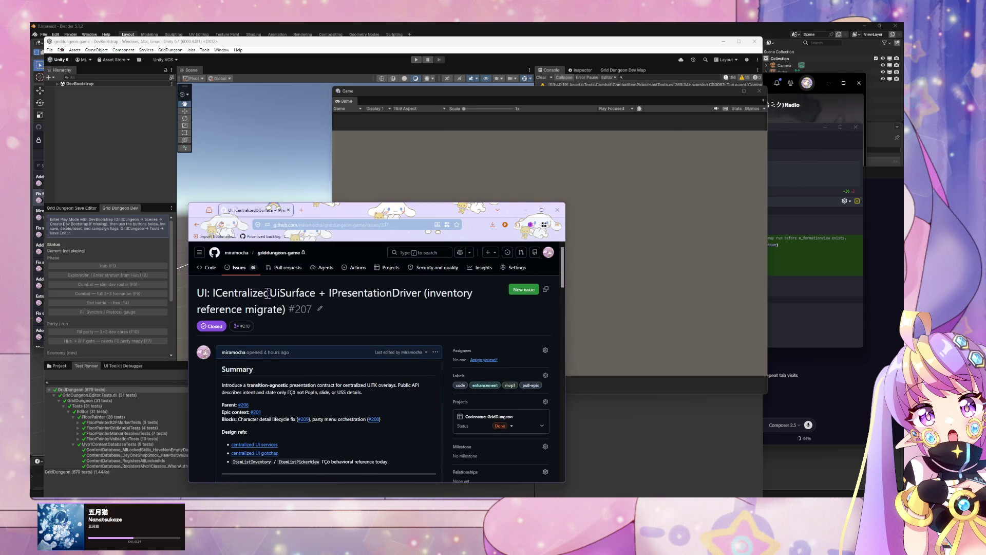
pyautogui.scroll(-10, 259, 270)
pyautogui.scroll(-10, 259, 270)
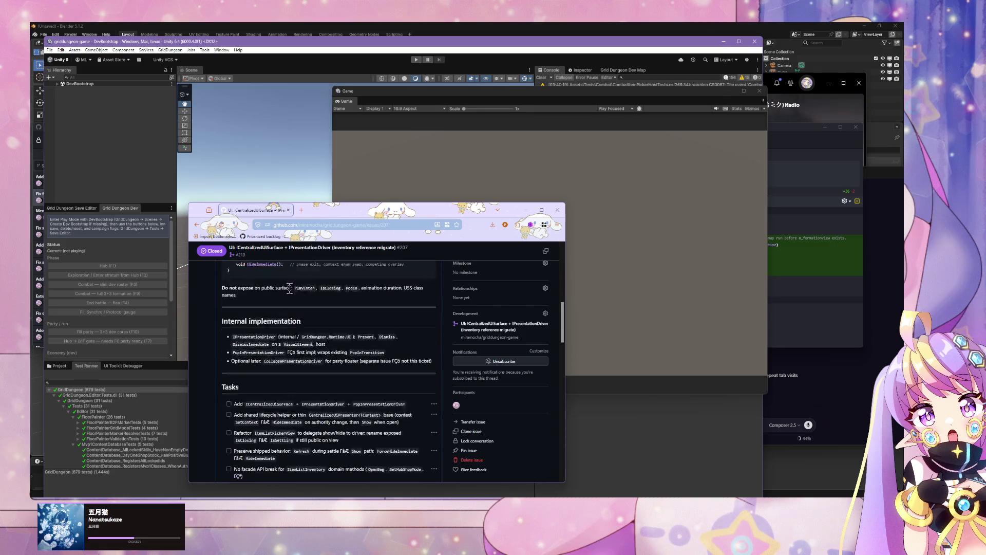
pyautogui.scroll(-2, 292, 294)
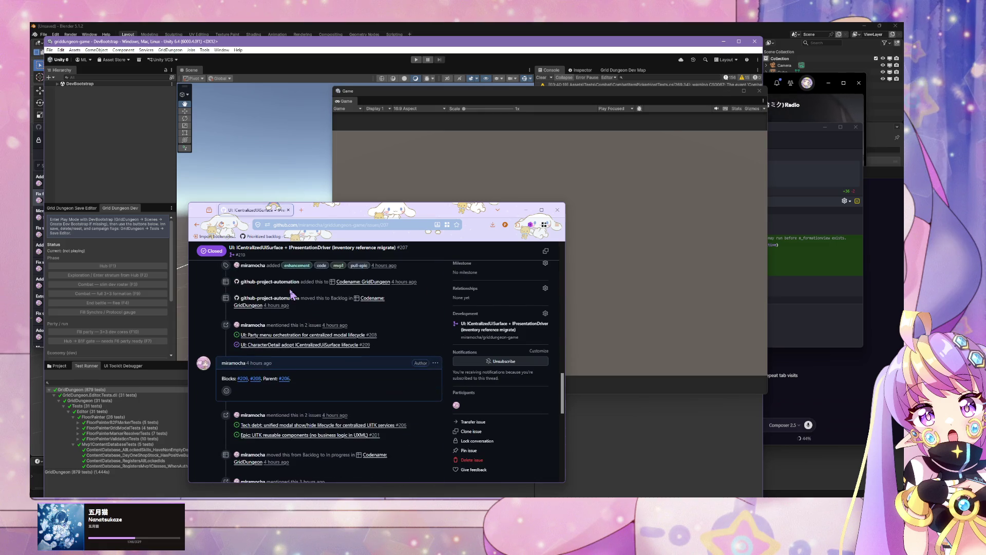
pyautogui.moveTo(317, 340)
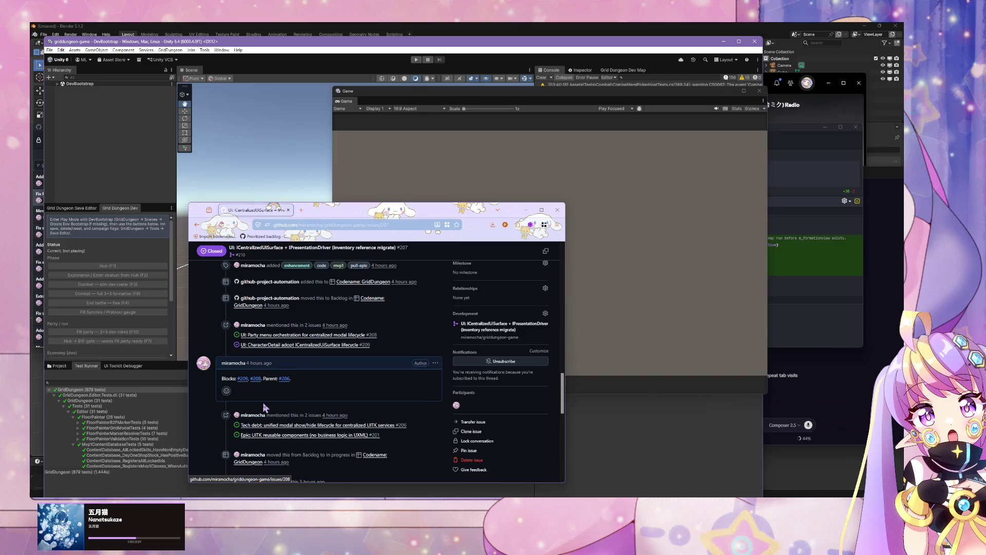
pyautogui.click(308, 427)
pyautogui.scroll(-5, 296, 419)
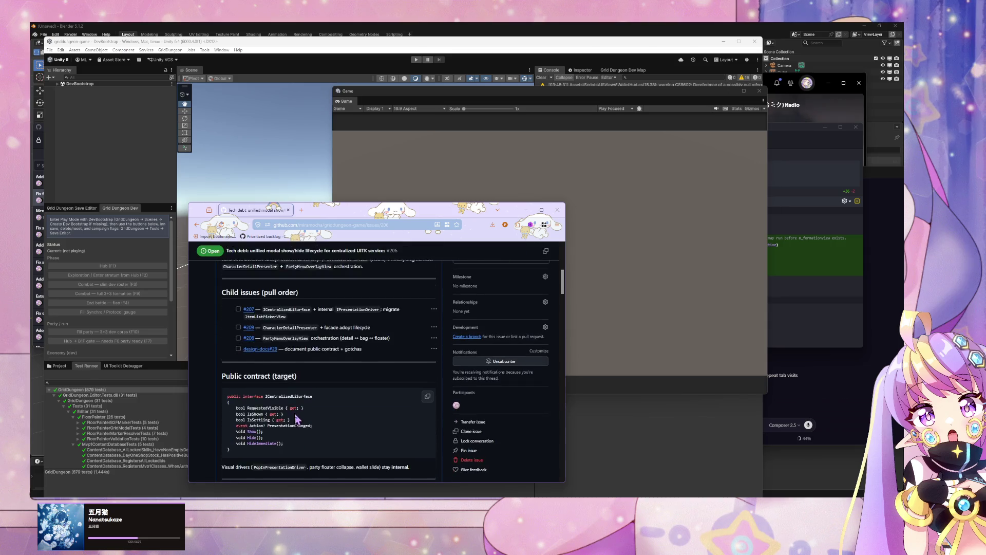
pyautogui.scroll(1, 296, 419)
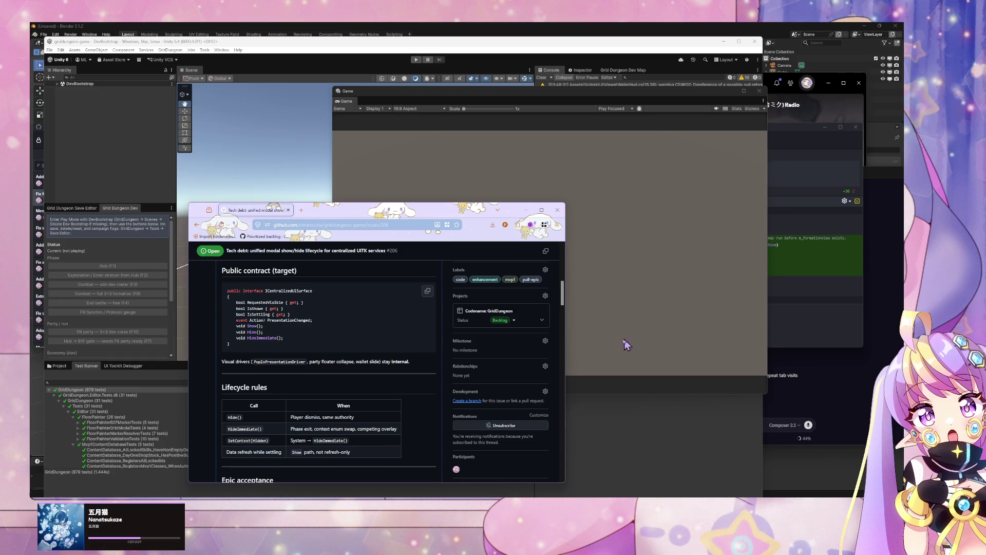
pyautogui.click(586, 335)
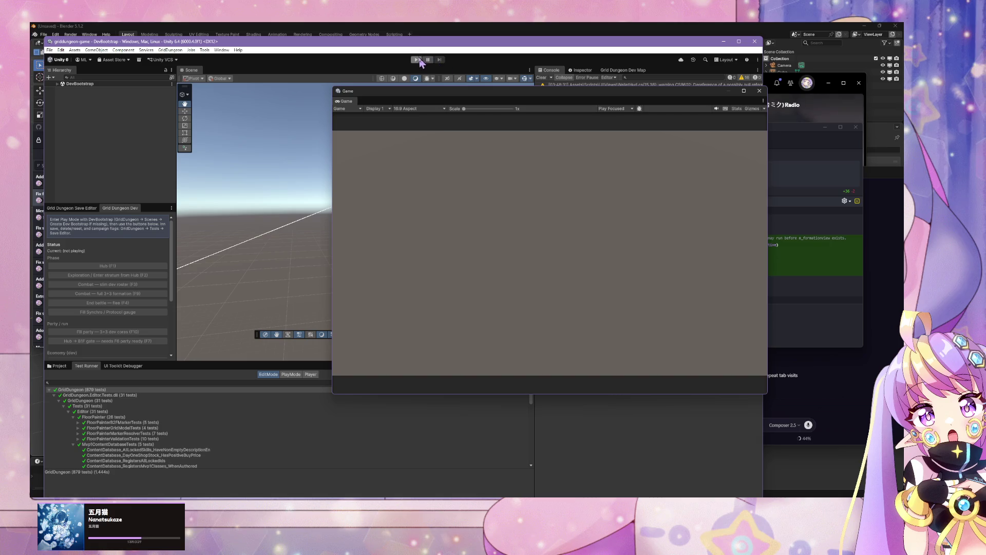
pyautogui.click(416, 59)
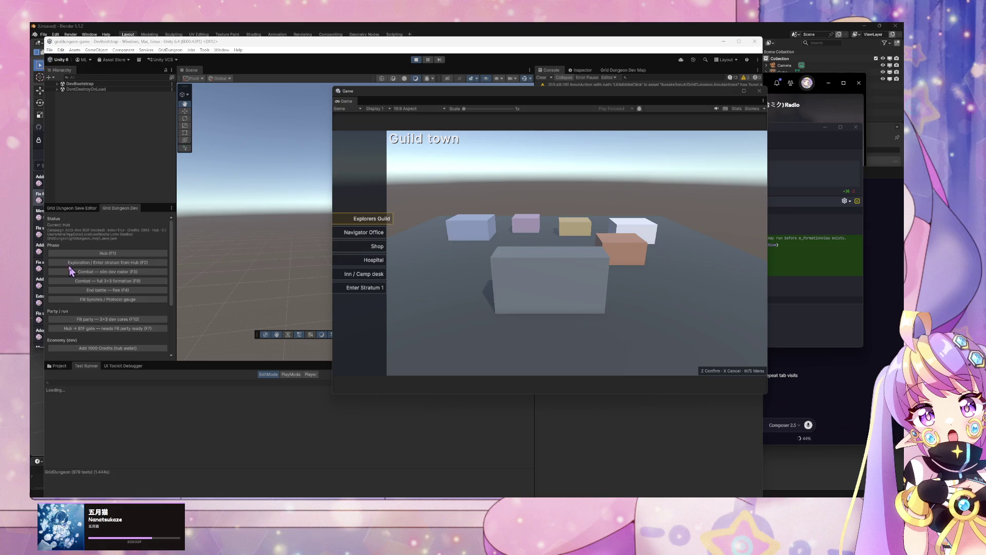
pyautogui.press('s')
pyautogui.press('s')
pyautogui.press('z')
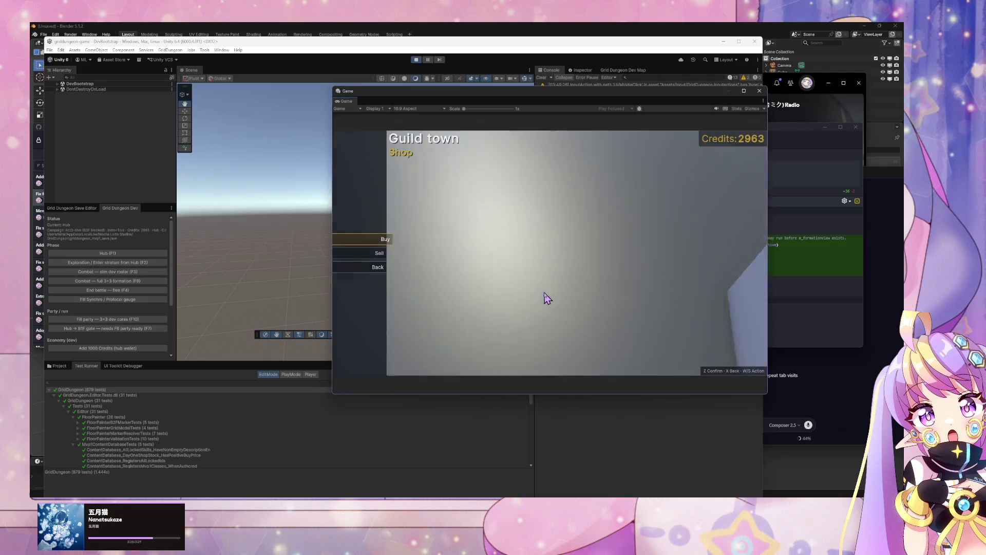
pyautogui.press('z')
pyautogui.press('x')
pyautogui.press('x')
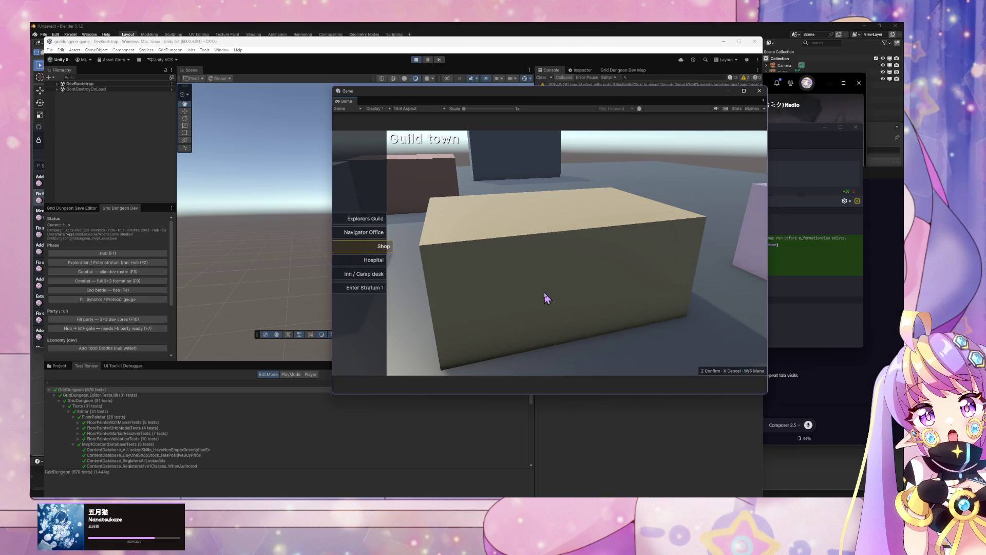
pyautogui.press('Escape')
pyautogui.press('s')
pyautogui.press('s')
pyautogui.press('z')
pyautogui.press('x')
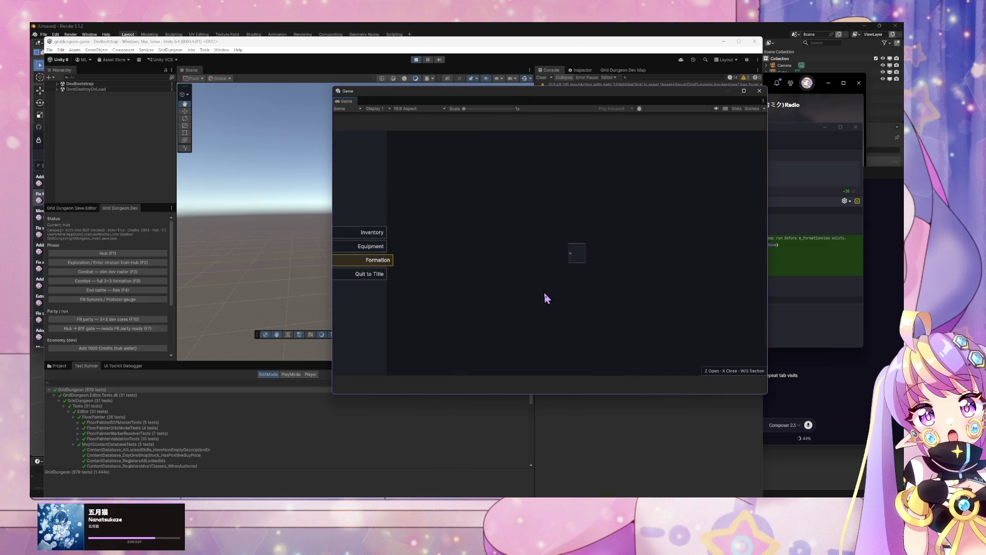
pyautogui.press('z')
pyautogui.press('x')
pyautogui.press('z')
pyautogui.press('x')
pyautogui.press('z')
pyautogui.press('x')
pyautogui.press('z')
pyautogui.press('x')
pyautogui.press('z')
pyautogui.press('x')
pyautogui.press('w')
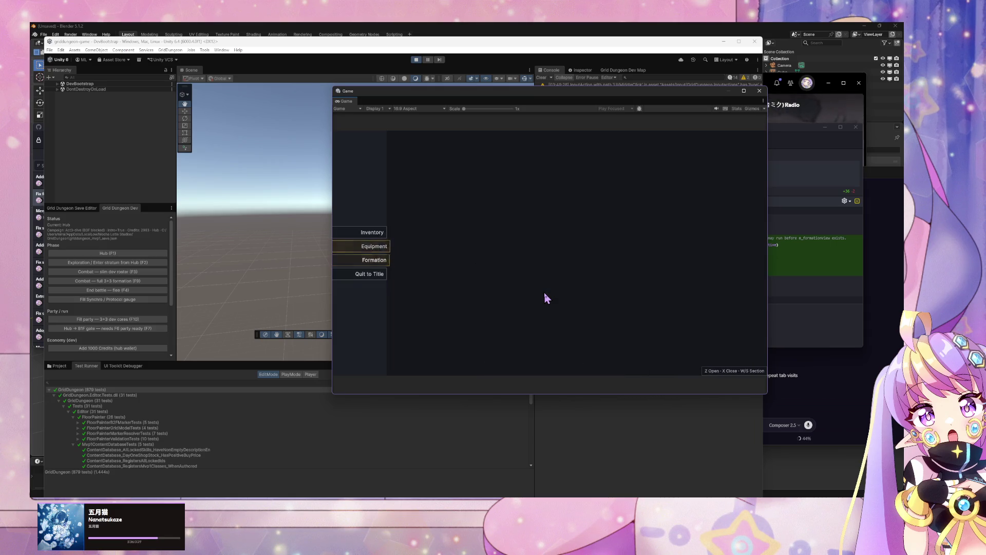
pyautogui.press('z')
pyautogui.press('x')
pyautogui.press('z')
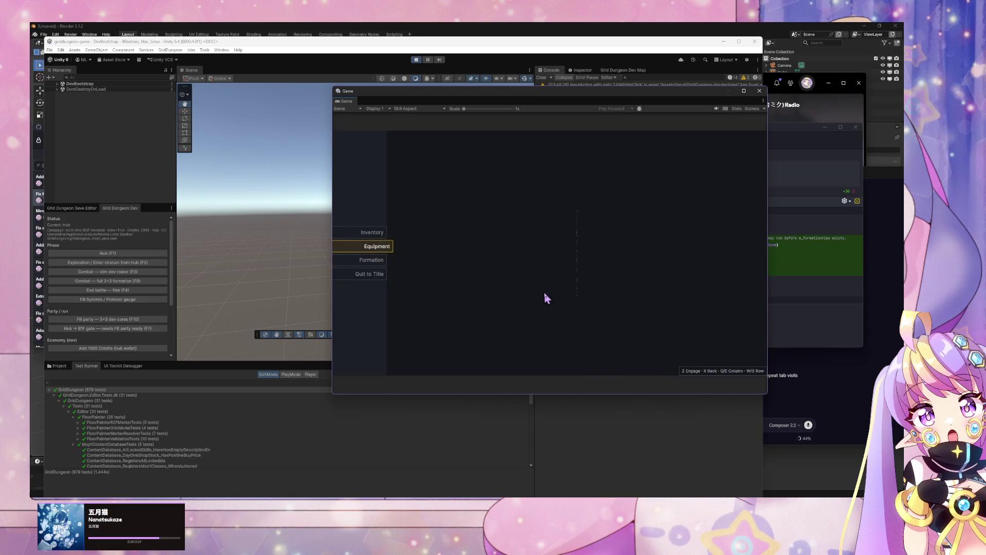
pyautogui.press('x')
pyautogui.press('w')
pyautogui.press('z')
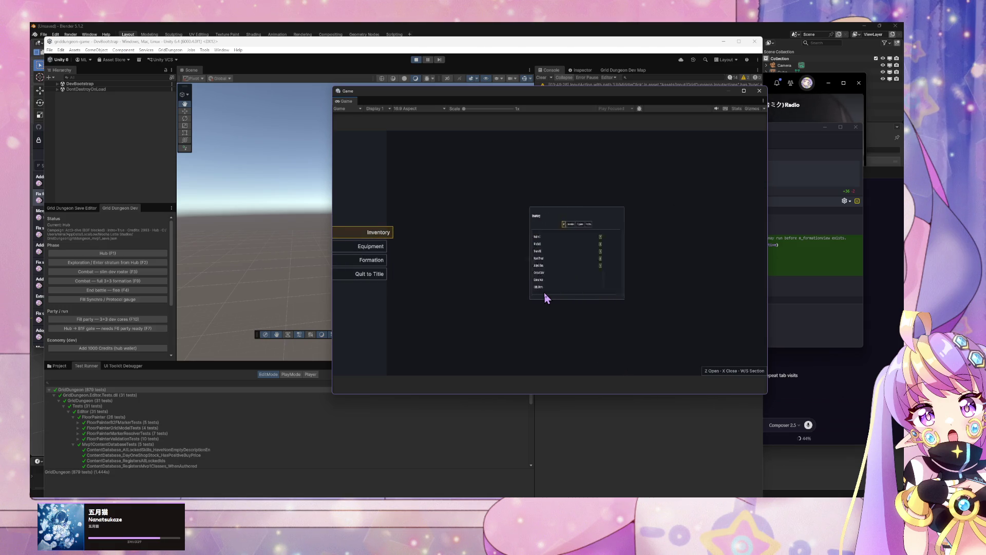
pyautogui.press('x')
pyautogui.press('s')
pyautogui.press('z')
pyautogui.press('x')
pyautogui.press('s')
pyautogui.press('z')
pyautogui.press('x')
pyautogui.press('s')
pyautogui.press('z')
pyautogui.press('z')
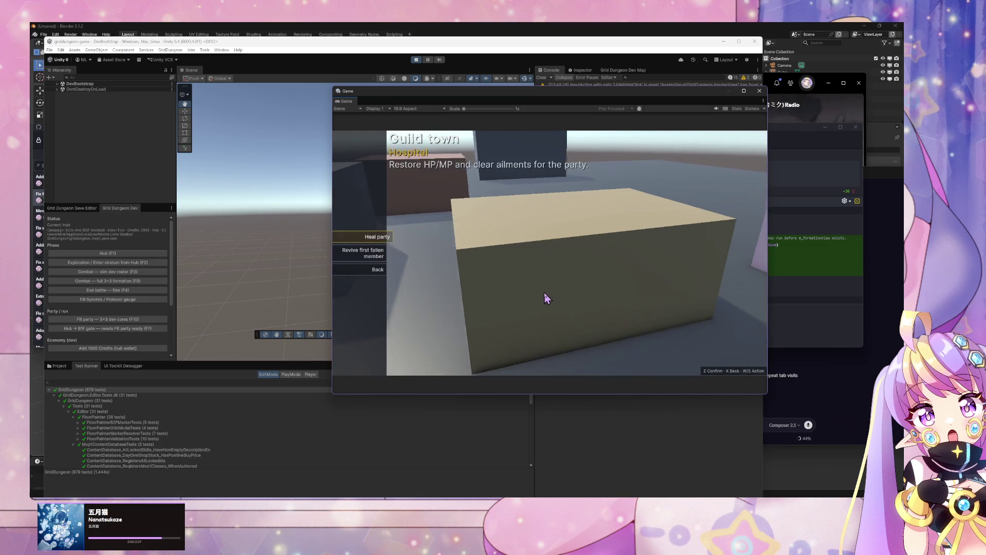
pyautogui.press('x')
pyautogui.press('s')
pyautogui.press('z')
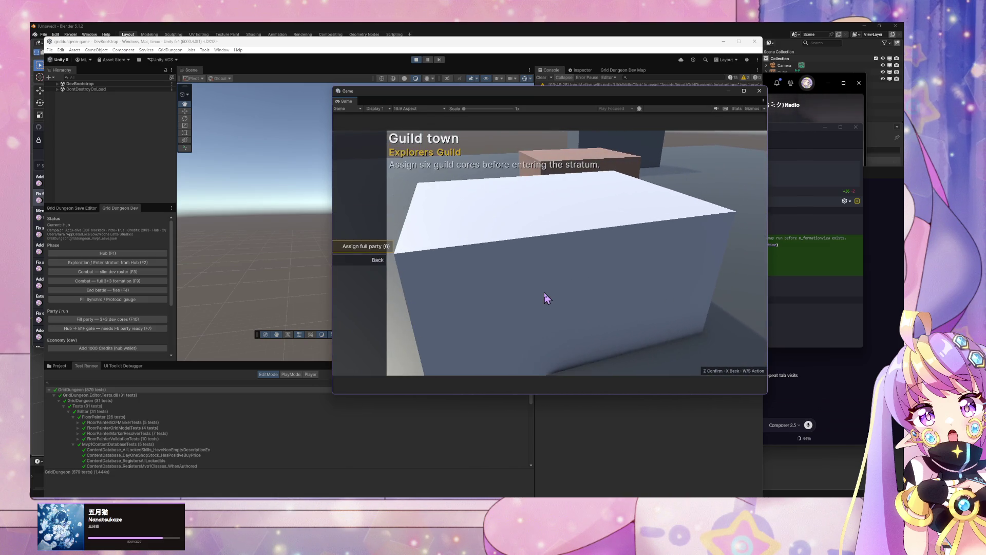
pyautogui.press('x')
pyautogui.press('w')
pyautogui.press('z')
pyautogui.press('x')
pyautogui.hotkey('ctrl', 'p')
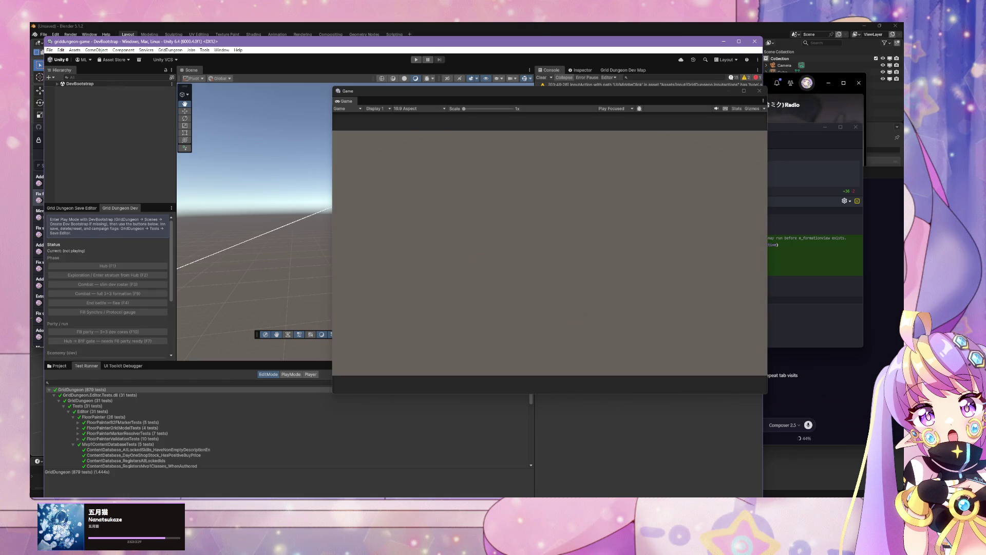
pyautogui.click(801, 154)
pyautogui.click(822, 401)
# - Tell the Caveman reference agent 'validated. merge it' to merge PR #223
pyautogui.write('vscod')
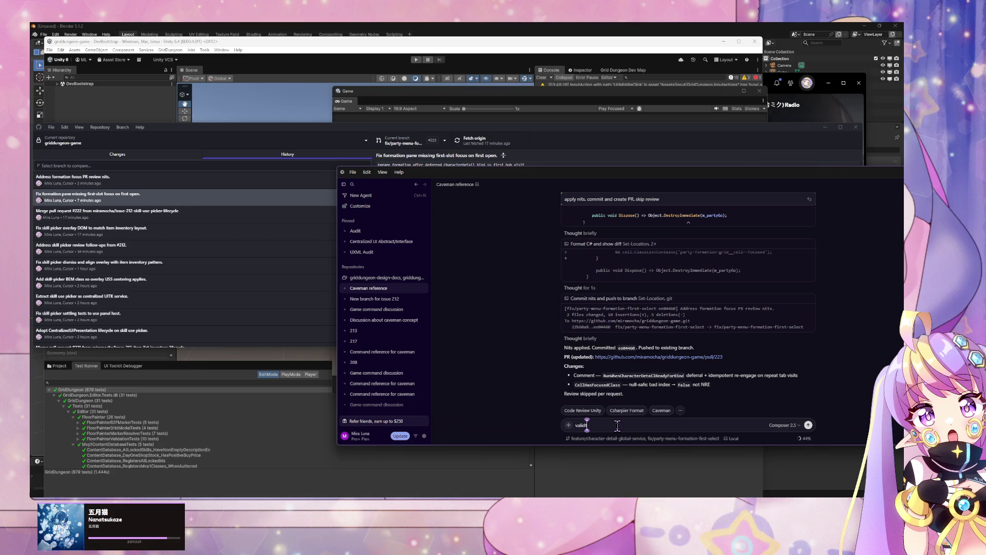
pyautogui.press('BackSpace')
pyautogui.press('BackSpace')
pyautogui.press('BackSpace')
pyautogui.write('ted')
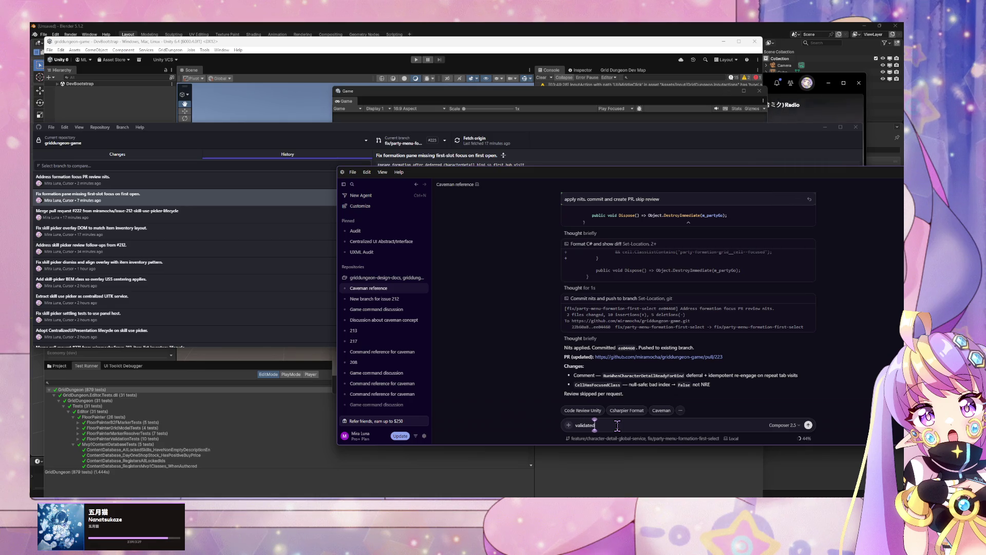
pyautogui.write('. merge it')
pyautogui.press('Return')
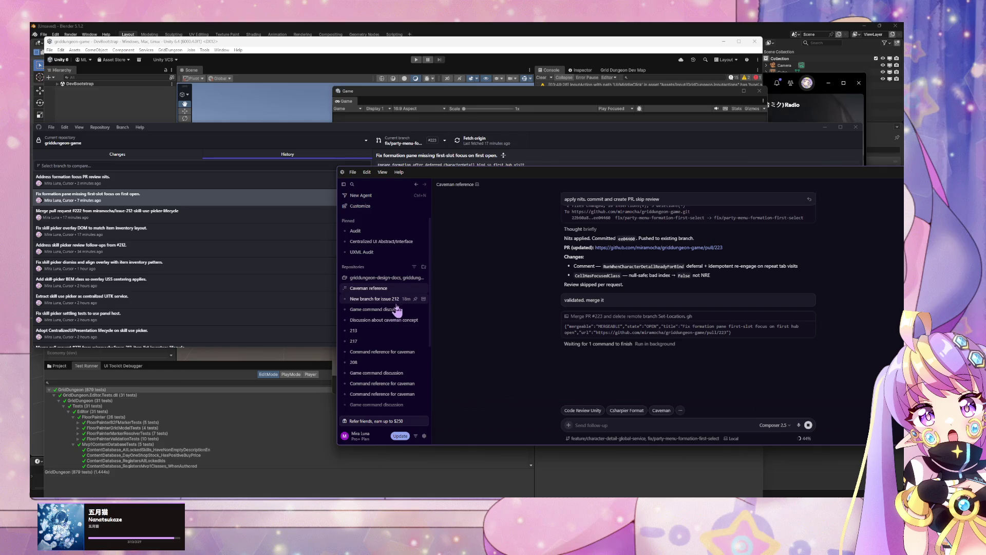
# - Browse the issue 212, Game command discussion and Audit chats, selecting #206 in the fix order
pyautogui.click(374, 299)
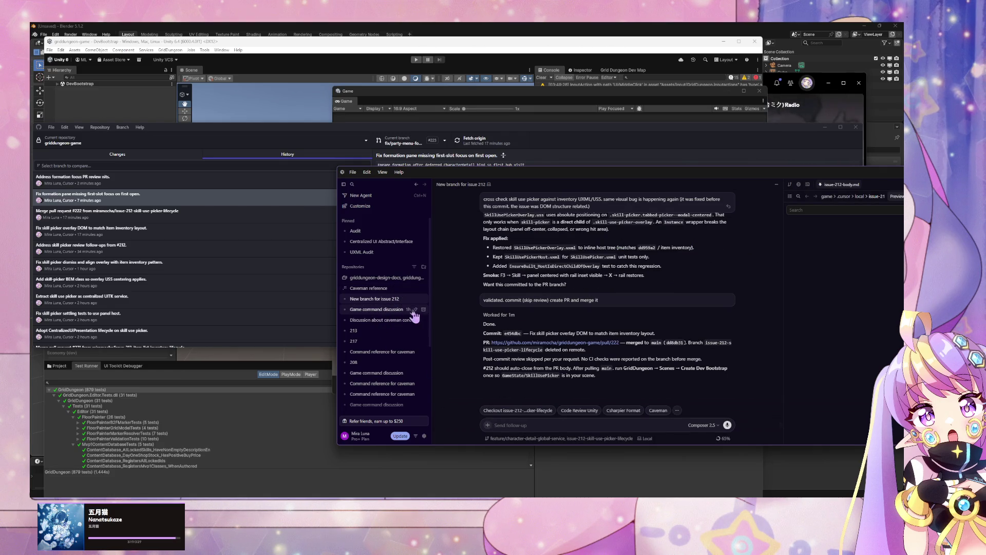
pyautogui.click(396, 310)
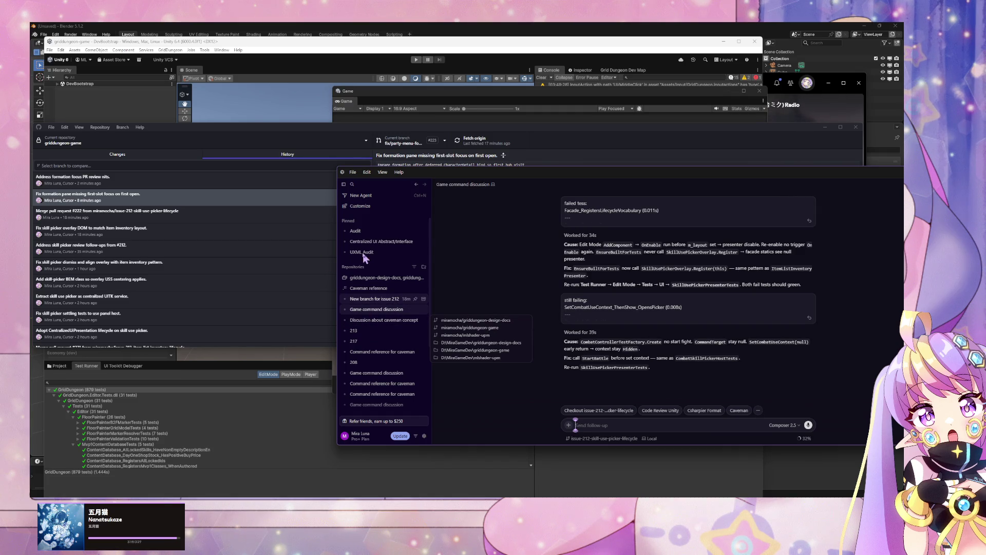
pyautogui.click(368, 231)
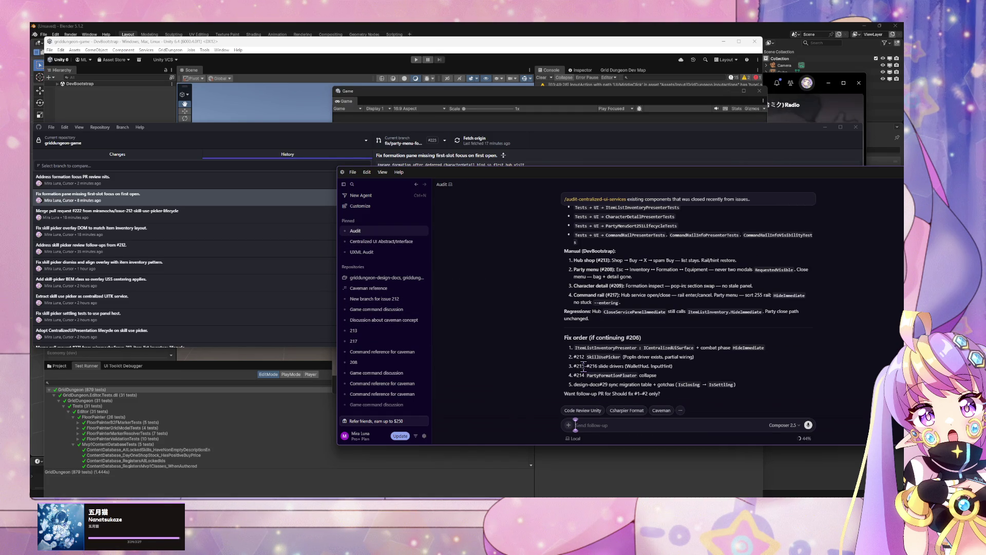
pyautogui.moveTo(628, 337); pyautogui.dragTo(639, 338)
pyautogui.moveTo(493, 544)
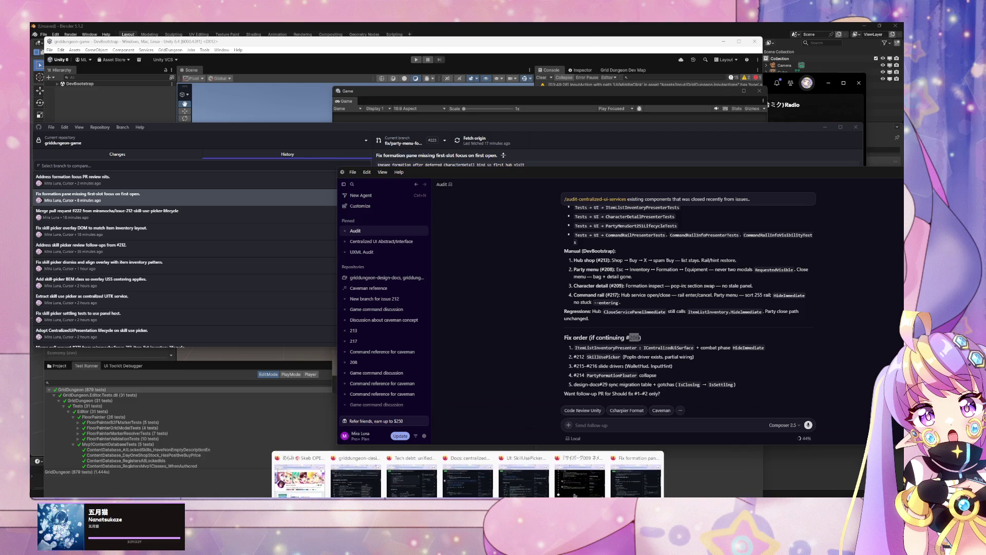
pyautogui.click(465, 469)
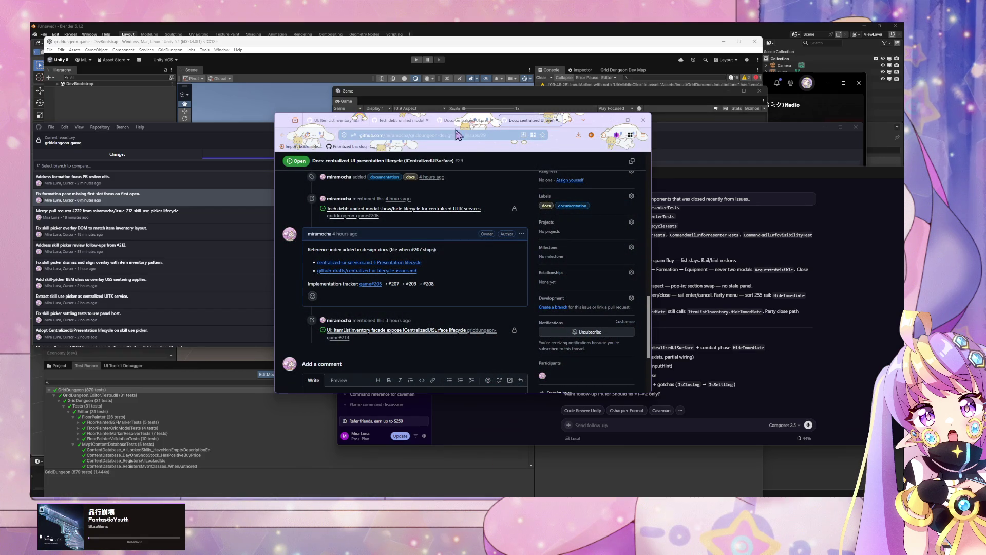
pyautogui.click(478, 136)
pyautogui.write('206')
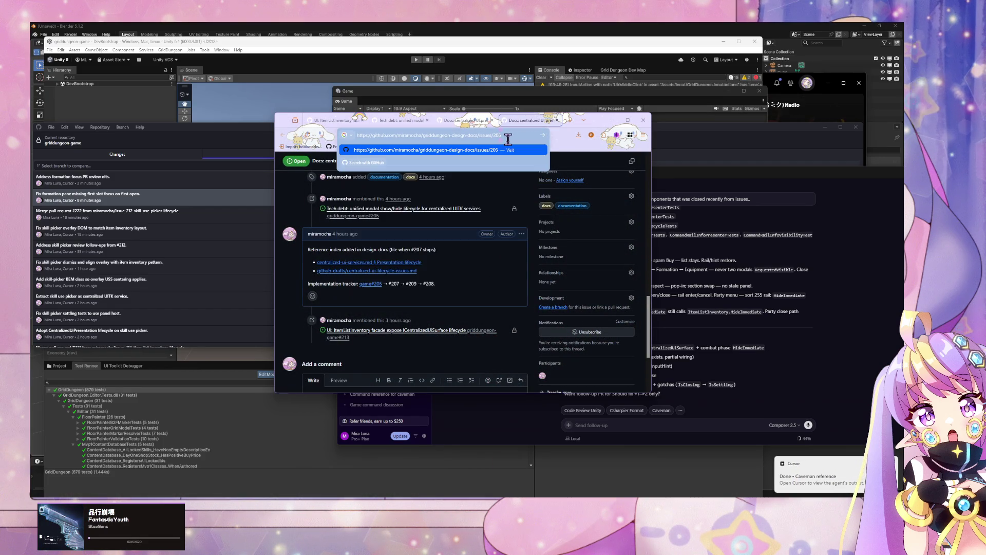
pyautogui.click(465, 120)
pyautogui.click(421, 123)
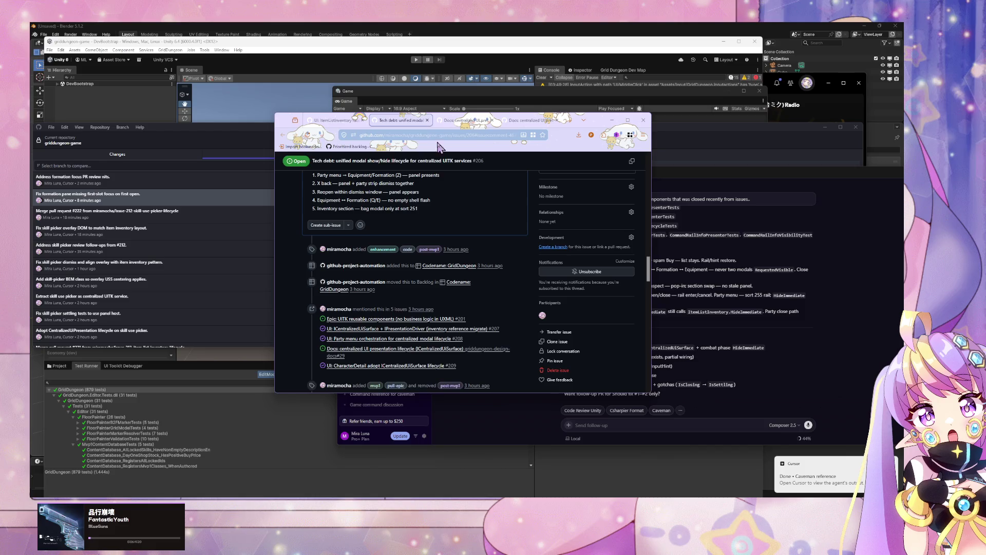
pyautogui.scroll(10, 447, 194)
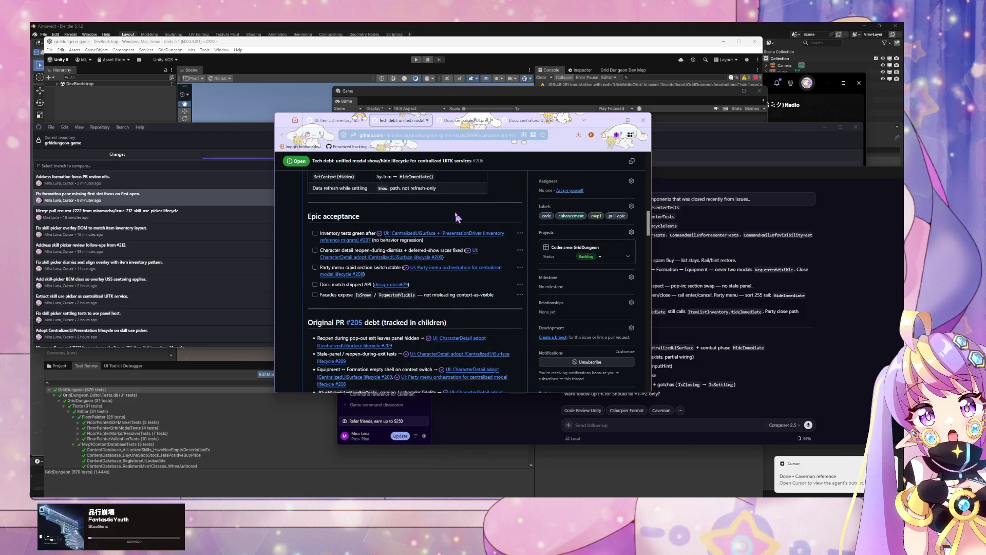
pyautogui.scroll(-15, 458, 218)
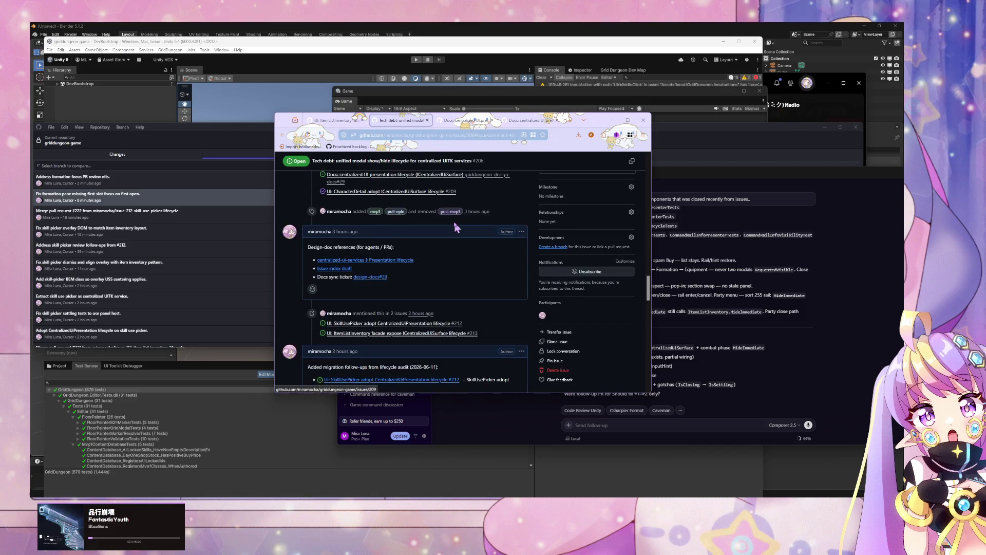
pyautogui.scroll(2, 454, 227)
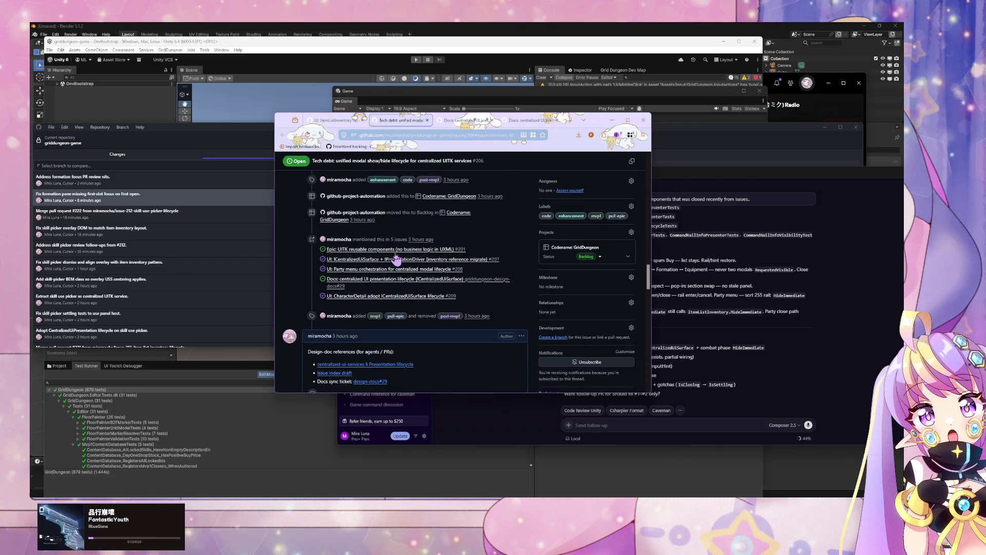
pyautogui.scroll(-3, 477, 284)
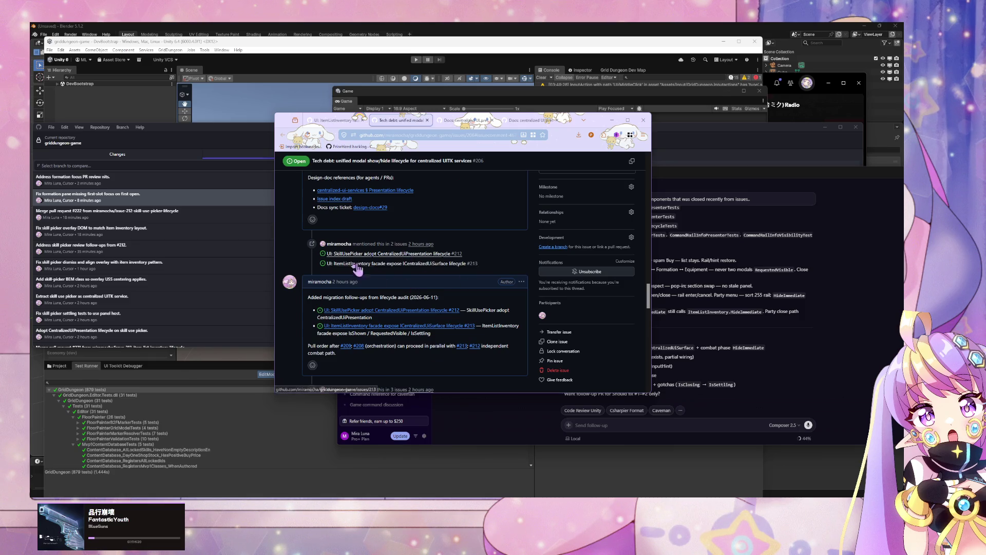
pyautogui.click(374, 254)
pyautogui.hotkey('alt', 'Left')
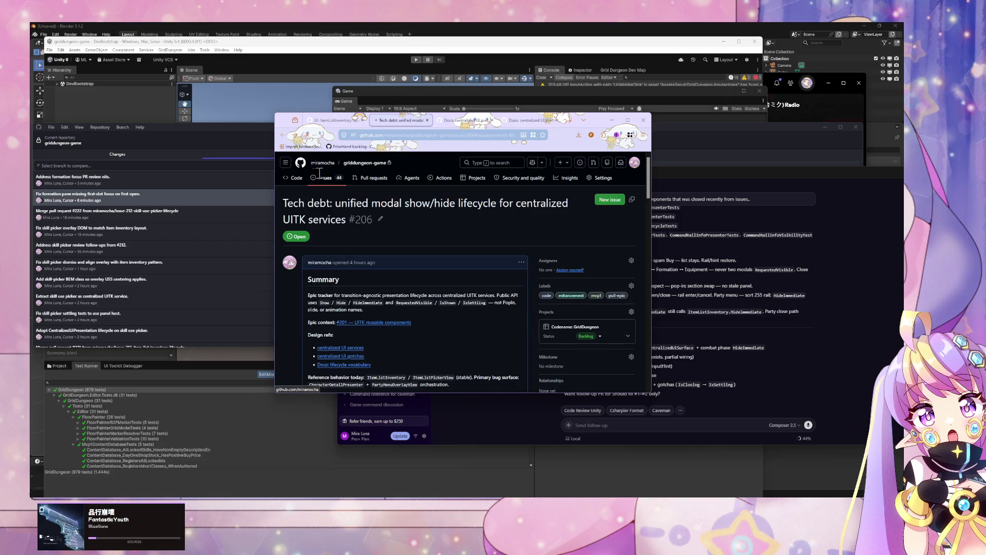
pyautogui.scroll(-5, 356, 238)
pyautogui.scroll(-10, 358, 238)
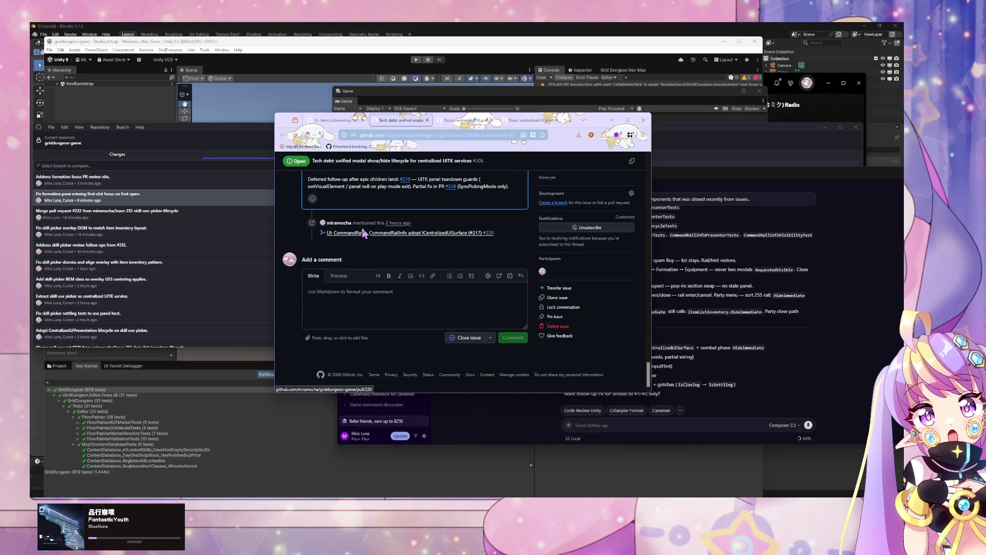
pyautogui.scroll(5, 393, 239)
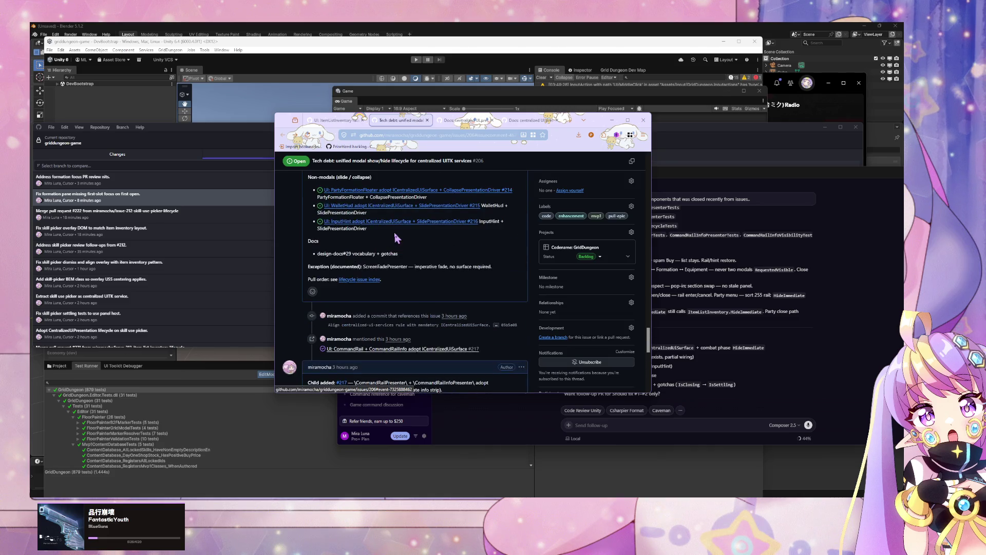
pyautogui.scroll(2, 435, 228)
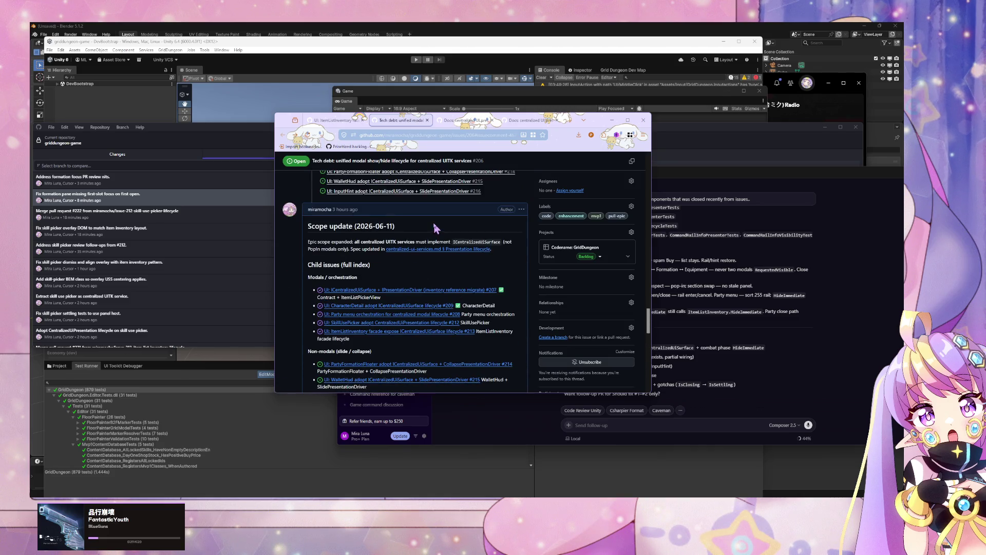
pyautogui.scroll(-2, 426, 222)
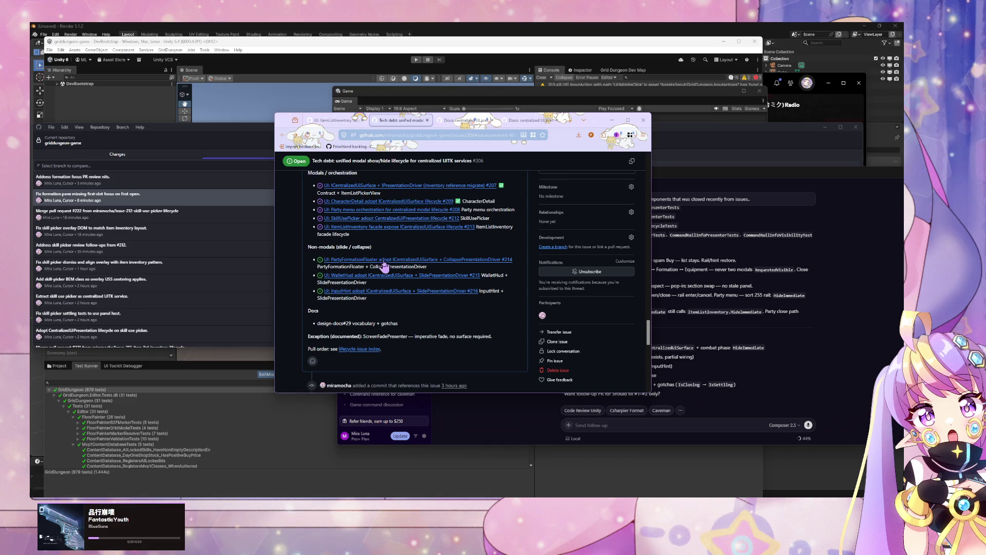
pyautogui.scroll(1, 366, 186)
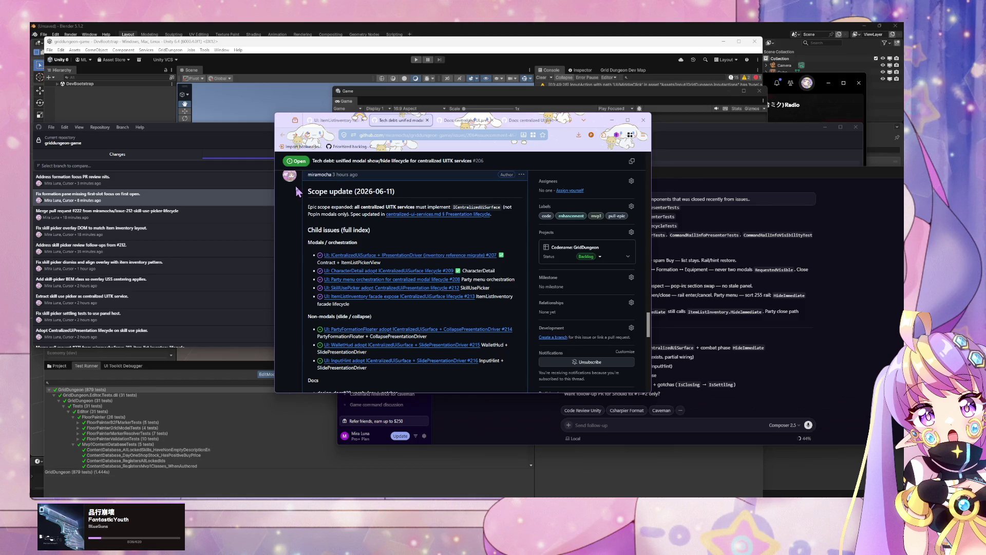
pyautogui.click(789, 338)
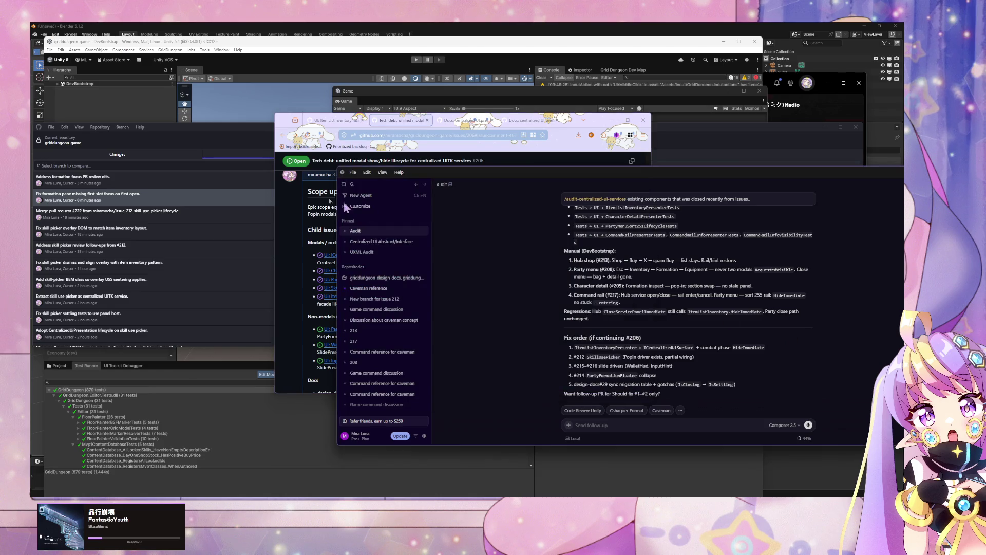
# - Open the Audit conversation and shift the agent window to the right
pyautogui.click(378, 252)
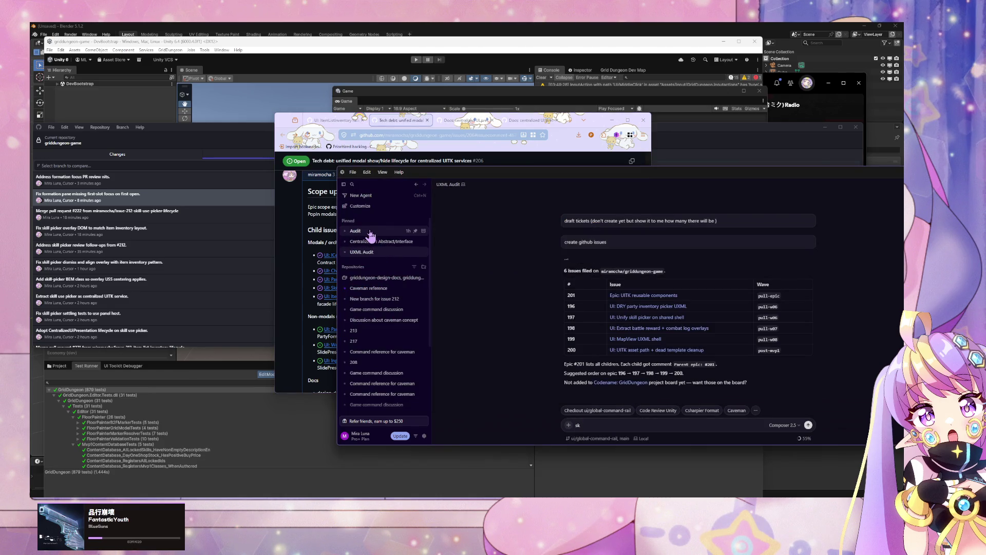
pyautogui.click(370, 232)
pyautogui.scroll(3, 640, 285)
pyautogui.scroll(3, 640, 285)
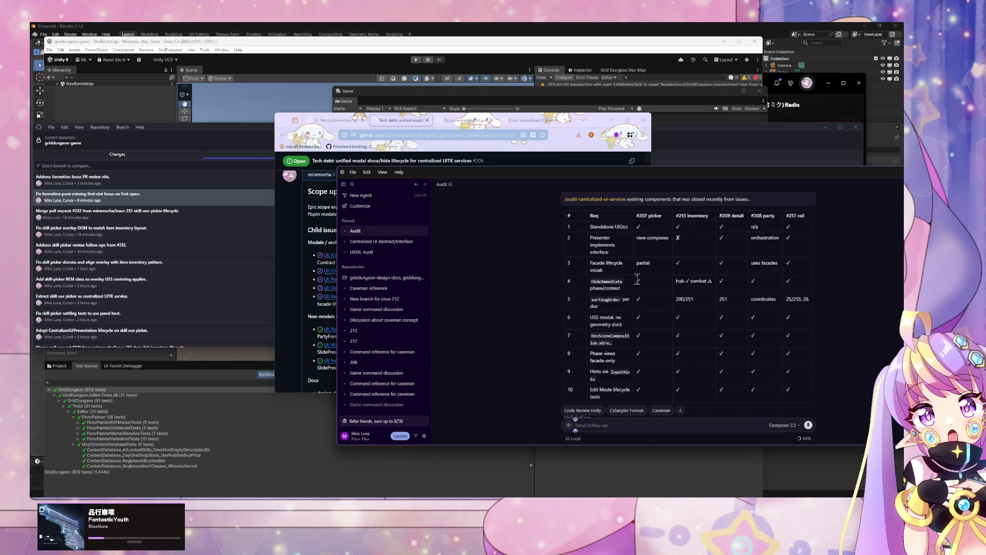
pyautogui.moveTo(509, 175)
pyautogui.mouseDown()
pyautogui.moveTo(647, 159)
pyautogui.moveTo(608, 154)
pyautogui.mouseUp()
# - Send 'reaudit picker and inventory' to the Audit agent and move its window left
pyautogui.write('/')
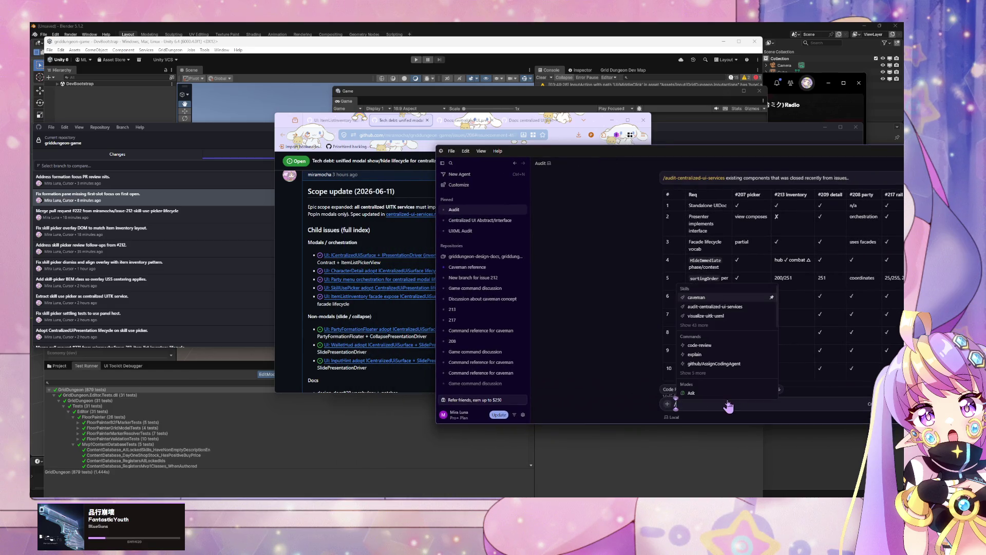
pyautogui.press('BackSpace')
pyautogui.write('reaudit picker and invento')
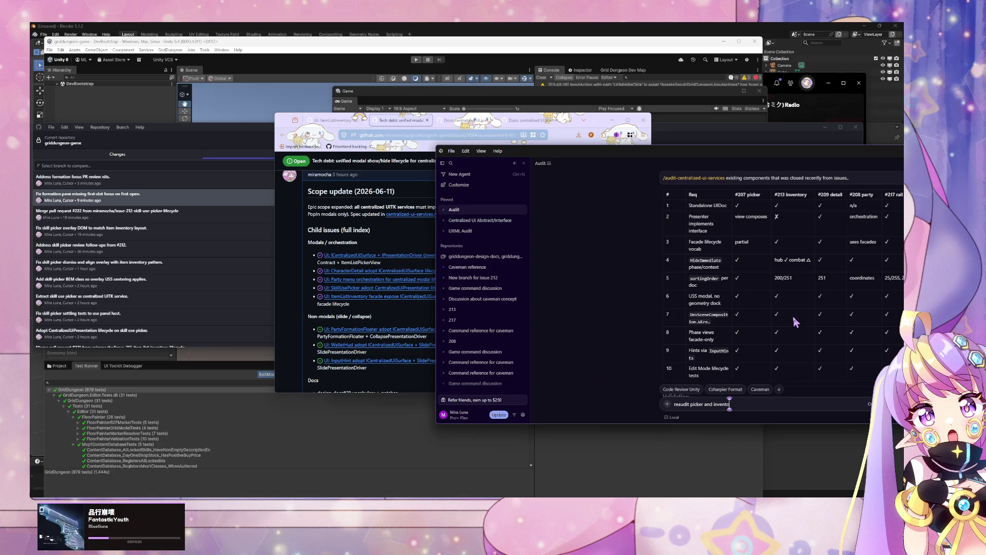
pyautogui.write('ry')
pyautogui.press('Return')
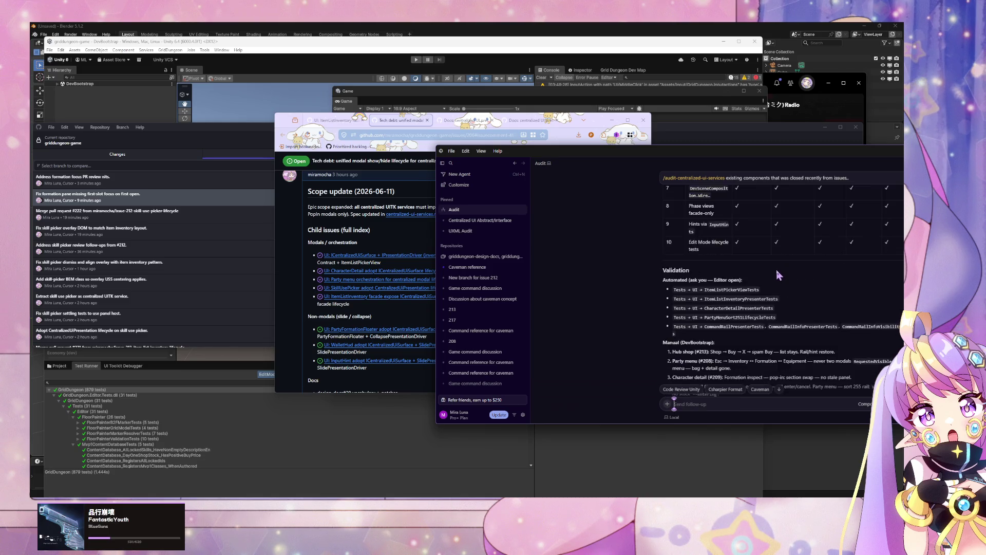
pyautogui.moveTo(809, 153); pyautogui.dragTo(625, 127)
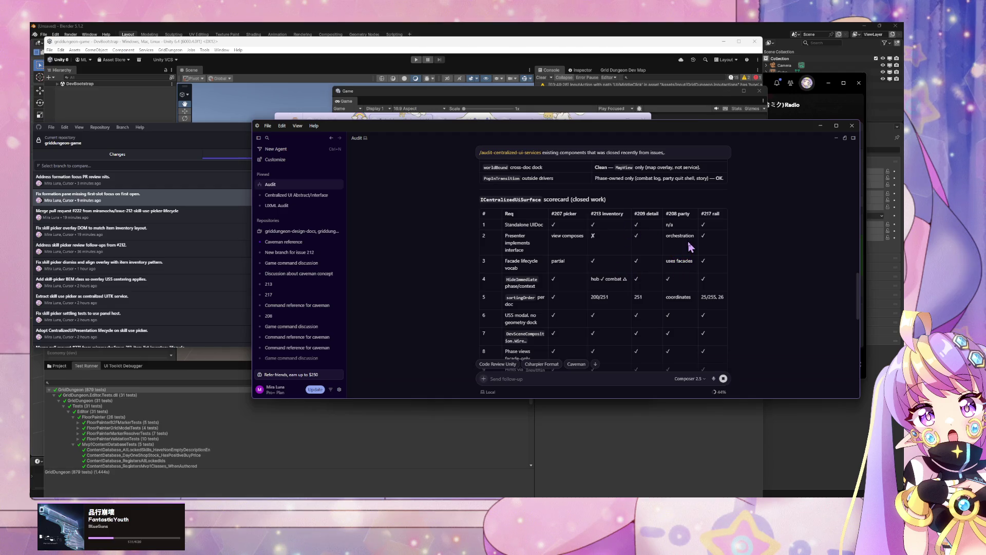
pyautogui.scroll(-10, 678, 251)
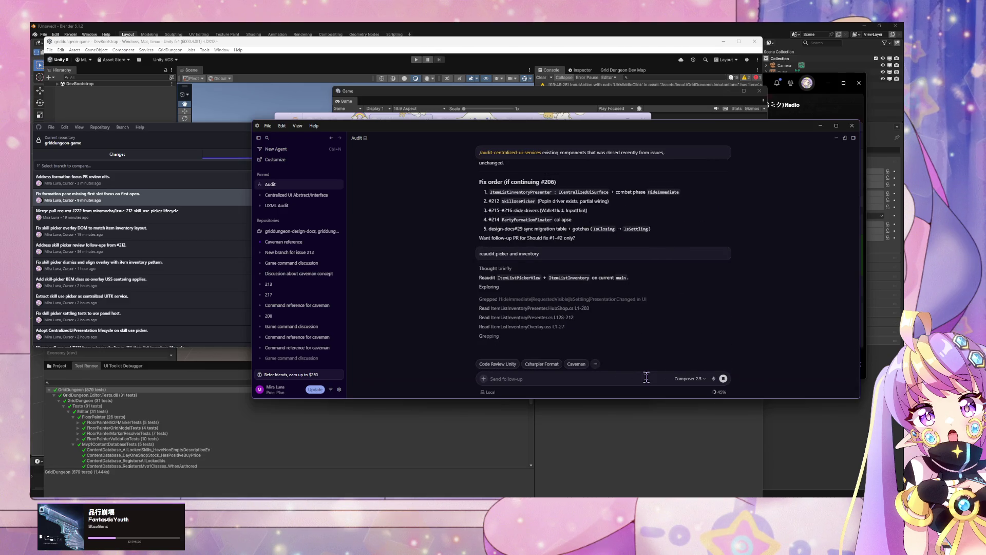
# - Follow the agent's streaming re-audit of ItemListInventoryPresenter and the overlay files in the Audit chat
pyautogui.scroll(1, 611, 333)
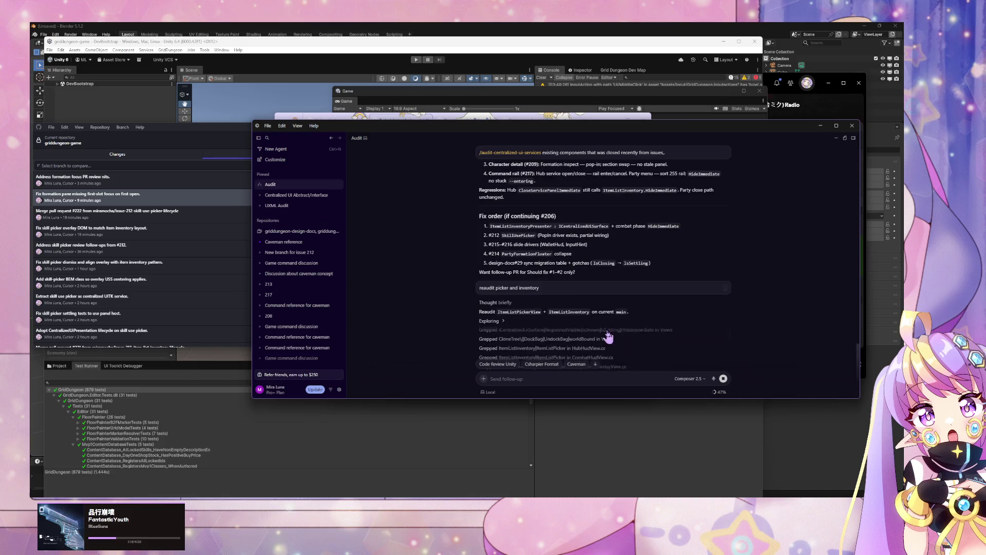
pyautogui.scroll(-1, 637, 347)
pyautogui.scroll(5, 790, 296)
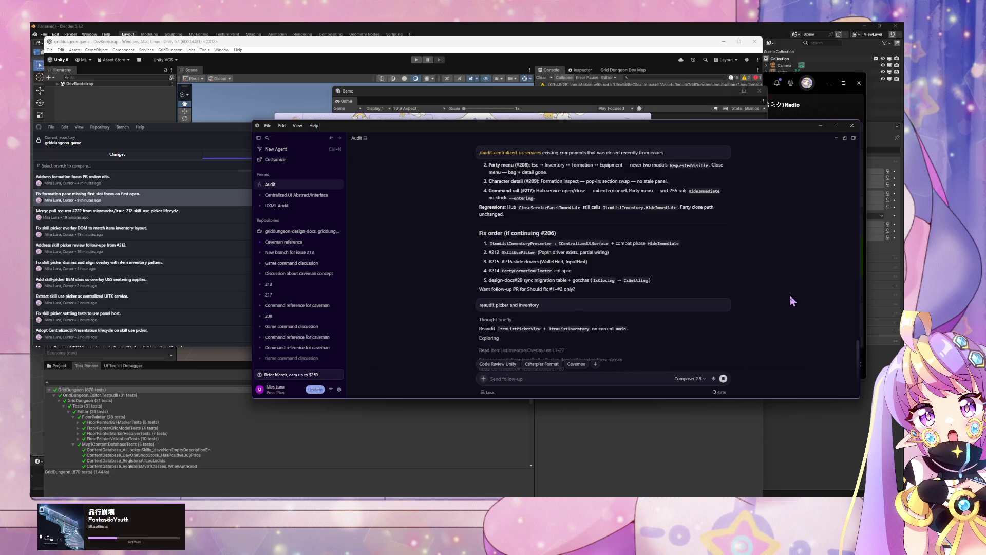
pyautogui.scroll(5, 620, 301)
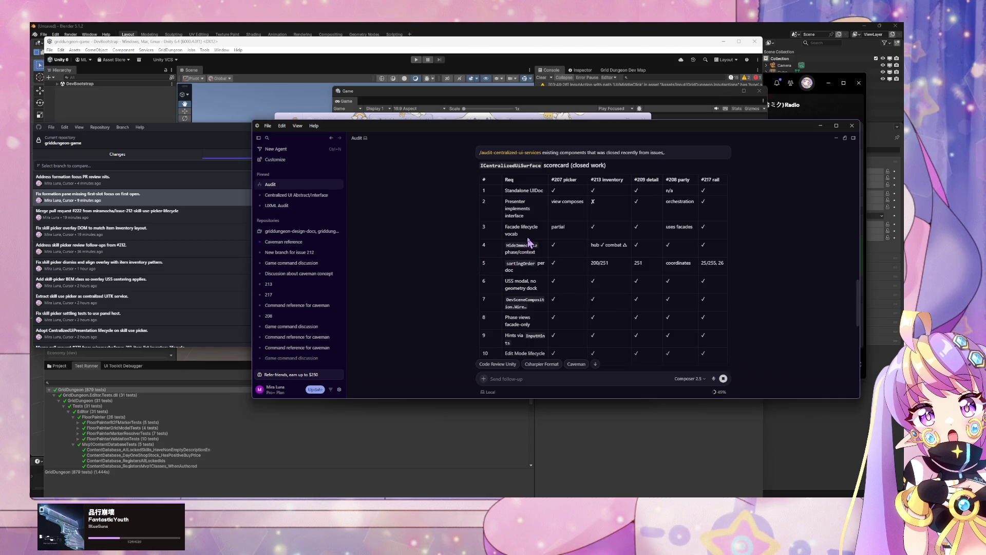
pyautogui.scroll(-5, 693, 288)
pyautogui.scroll(-5, 691, 291)
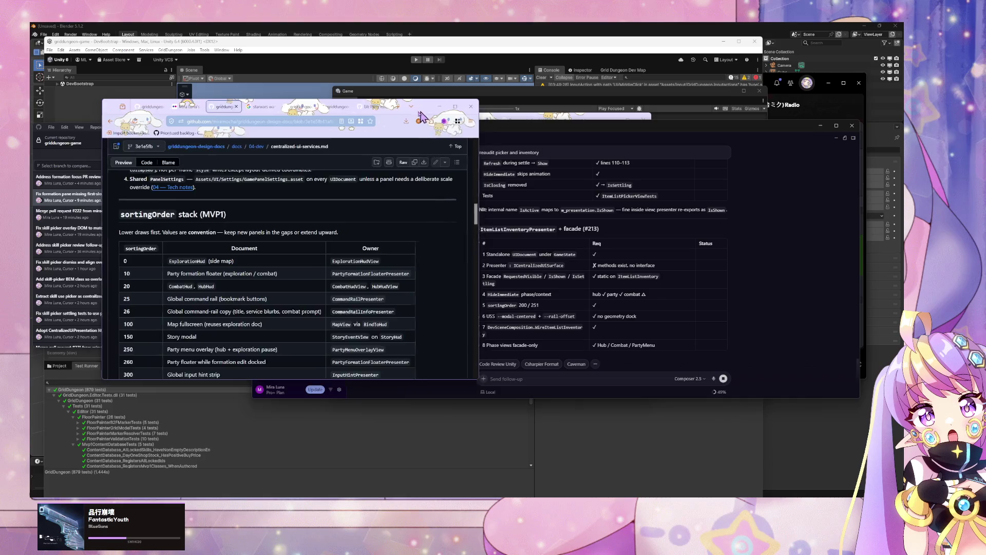
# - Minimize the browser and read the re-audit Summary, including the missing-interface sentence
pyautogui.click(451, 106)
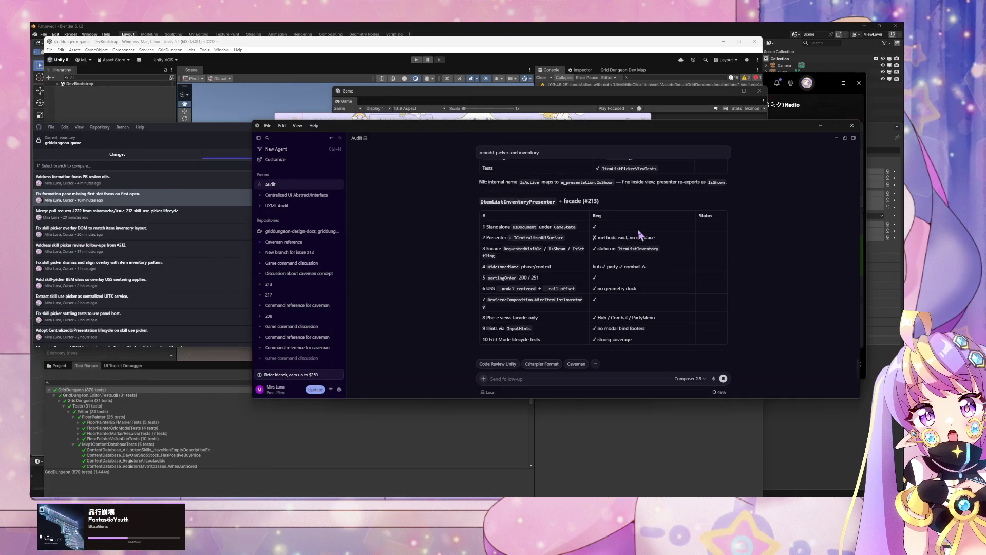
pyautogui.scroll(3, 602, 249)
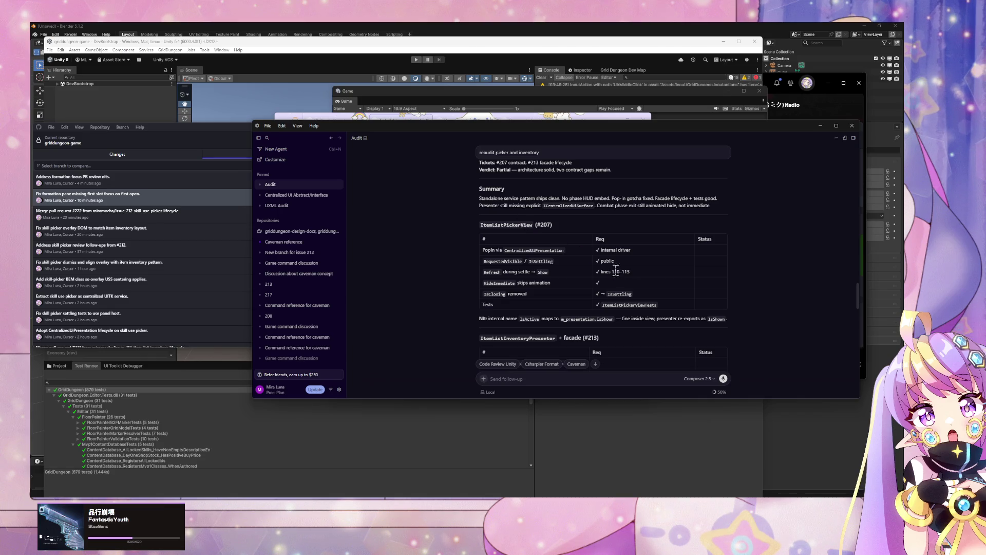
pyautogui.tripleClick(511, 198)
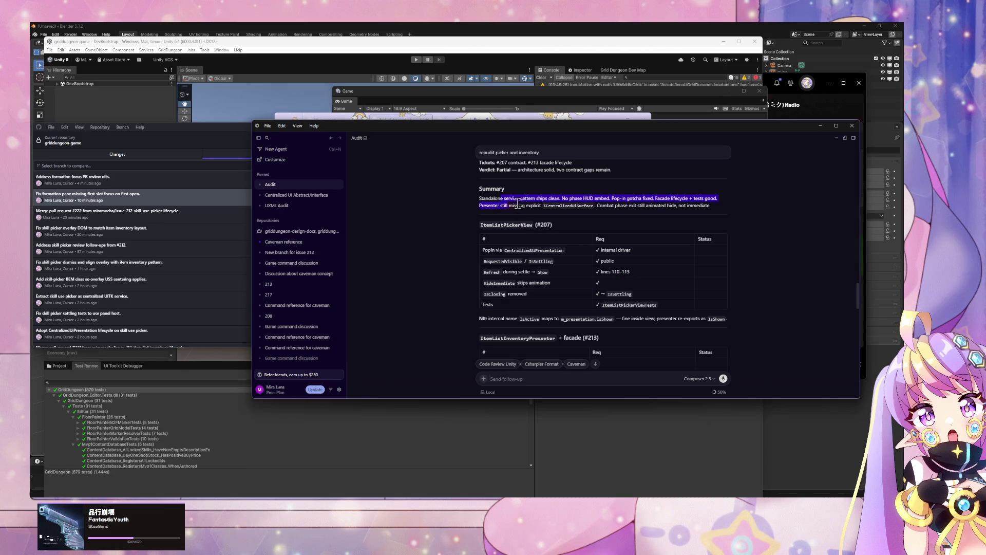
pyautogui.click(540, 207)
pyautogui.moveTo(545, 206); pyautogui.dragTo(652, 207)
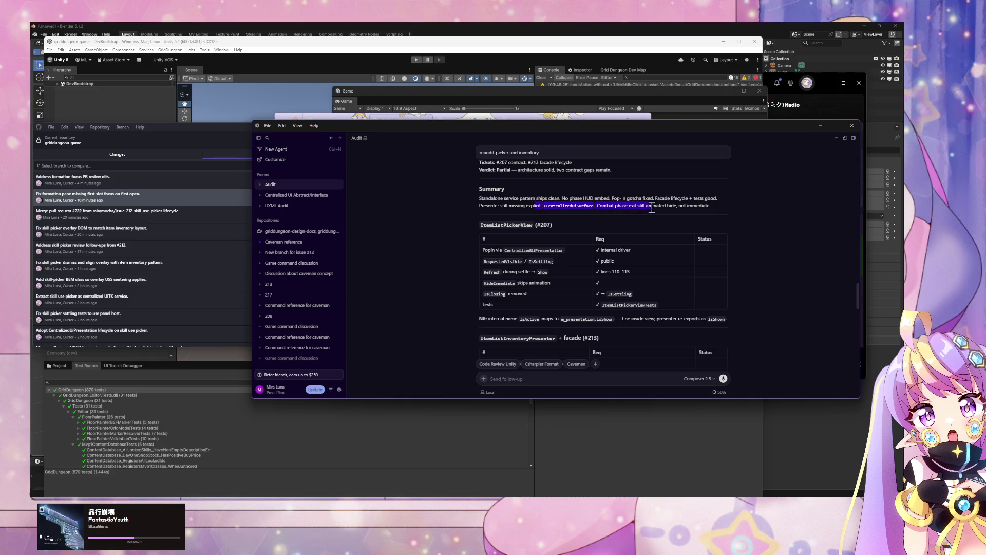
pyautogui.click(590, 236)
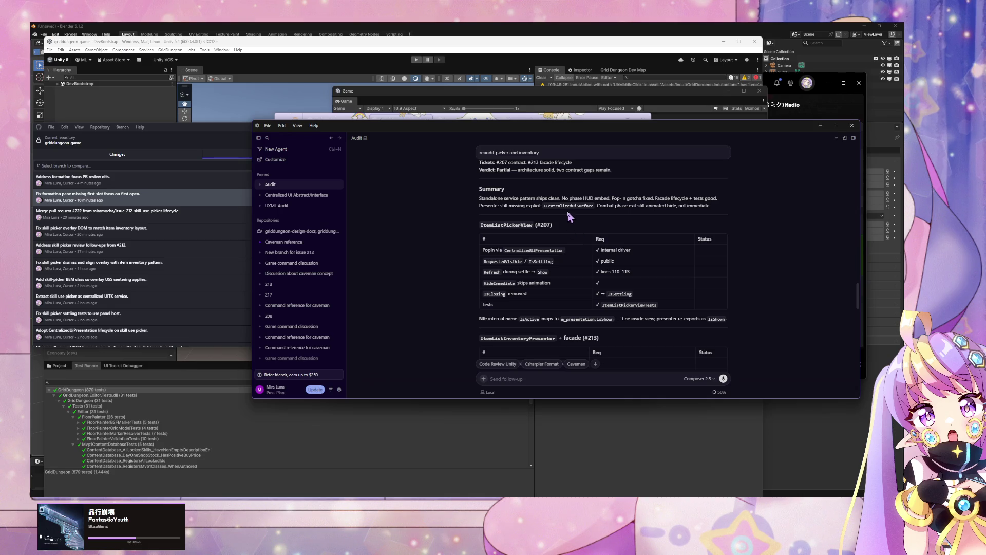
# - Scroll through the rest of the report and draft the follow-up 'create branch. apply should fix and nits'
pyautogui.scroll(-5, 570, 217)
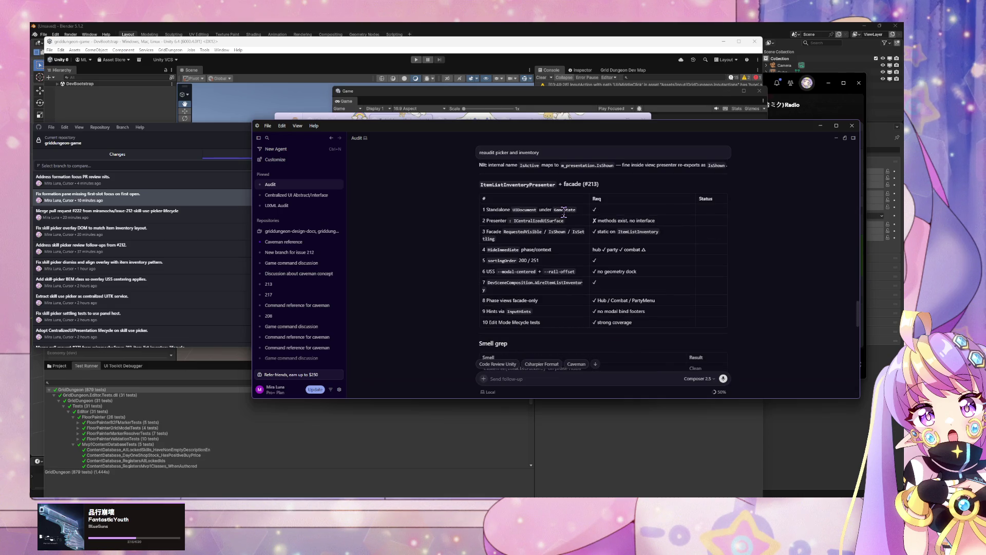
pyautogui.scroll(-3, 564, 212)
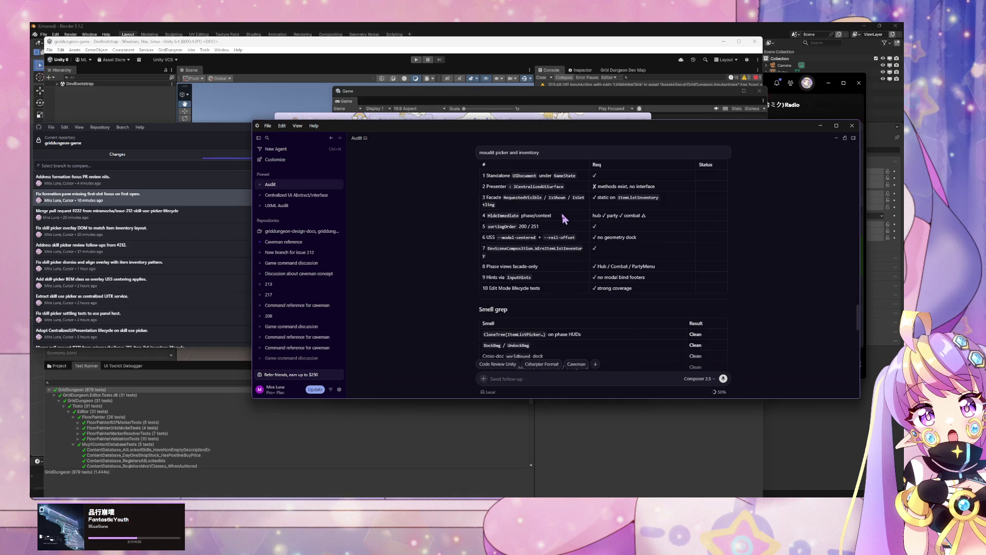
pyautogui.scroll(-5, 562, 220)
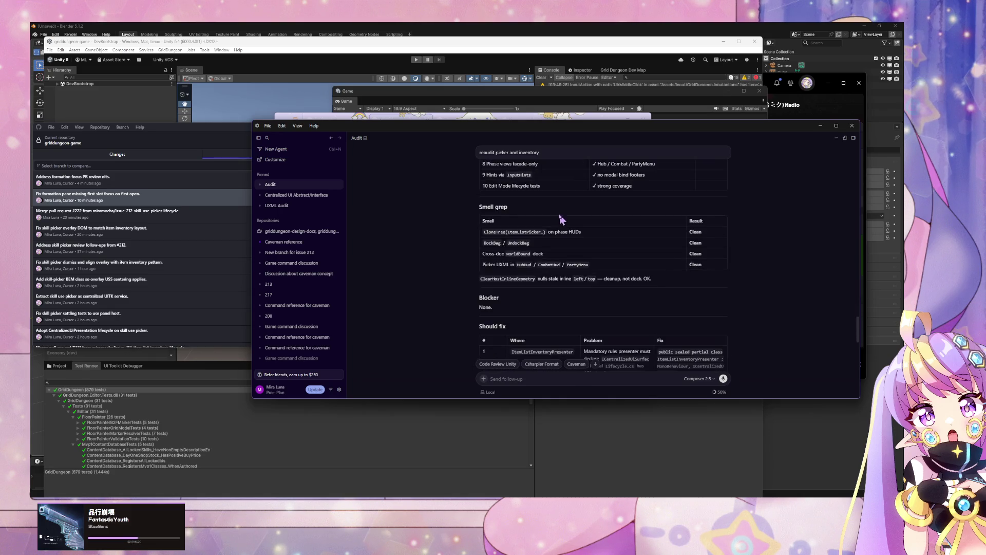
pyautogui.scroll(-3, 559, 216)
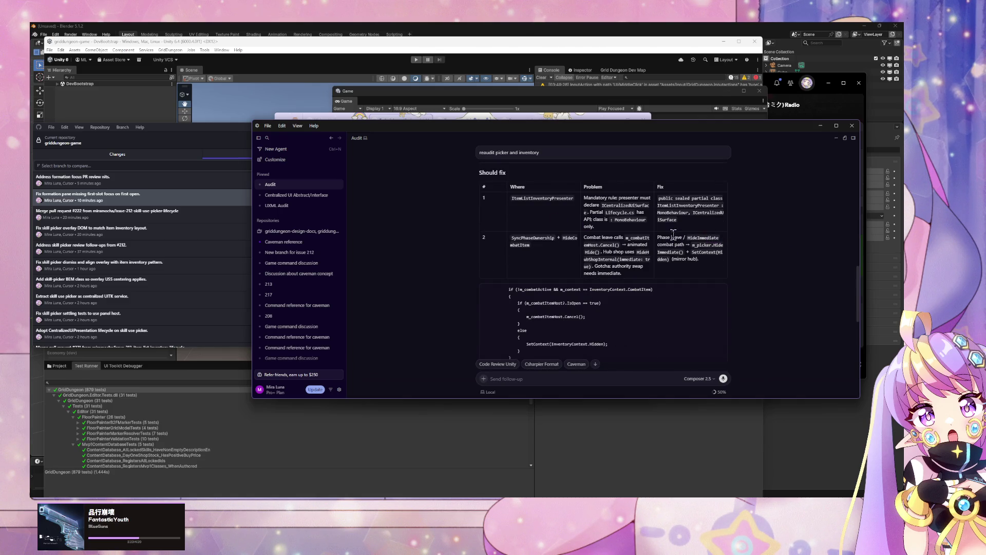
pyautogui.scroll(-7, 663, 234)
pyautogui.scroll(-5, 664, 234)
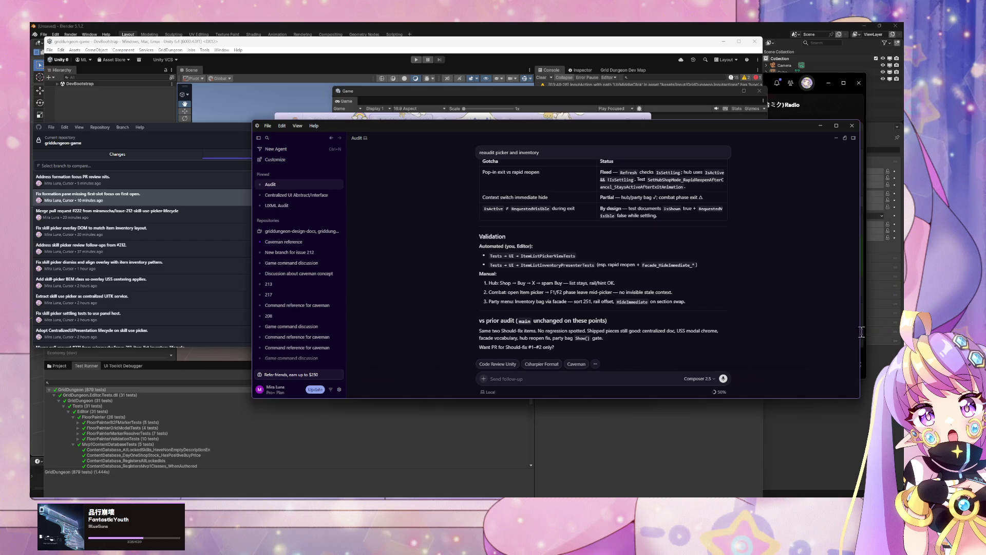
pyautogui.click(596, 384)
pyautogui.write('create branc')
pyautogui.write('h.')
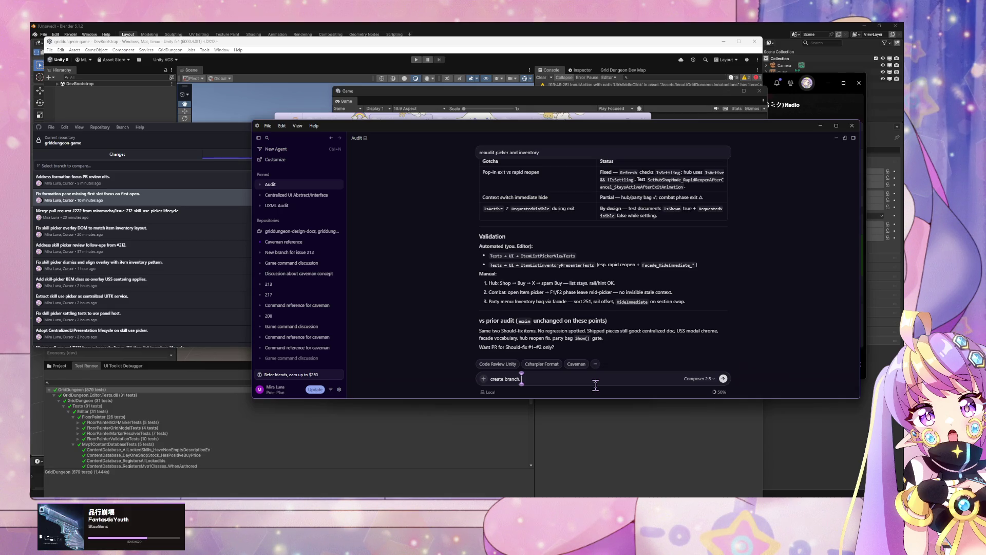
pyautogui.write(' apply s')
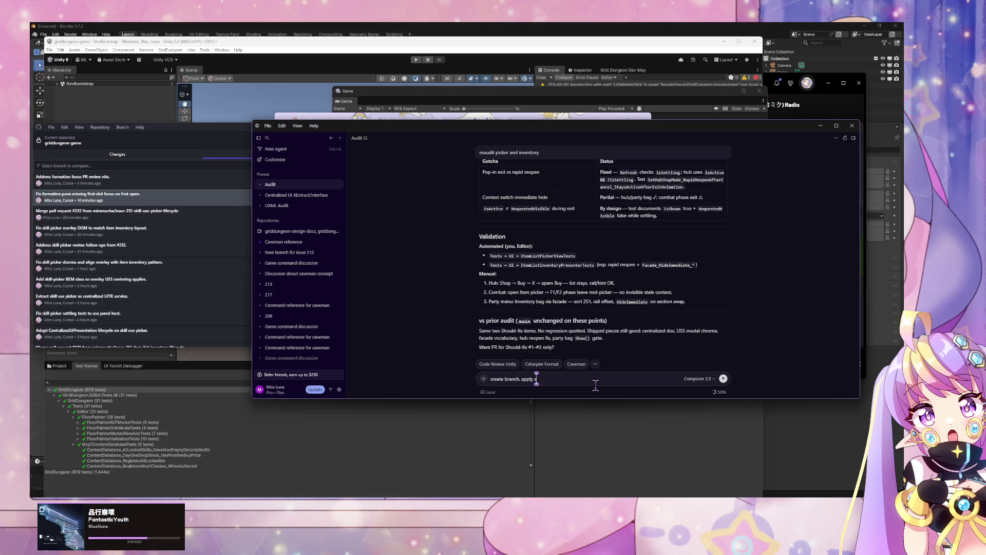
pyautogui.write('hould fix and nits')
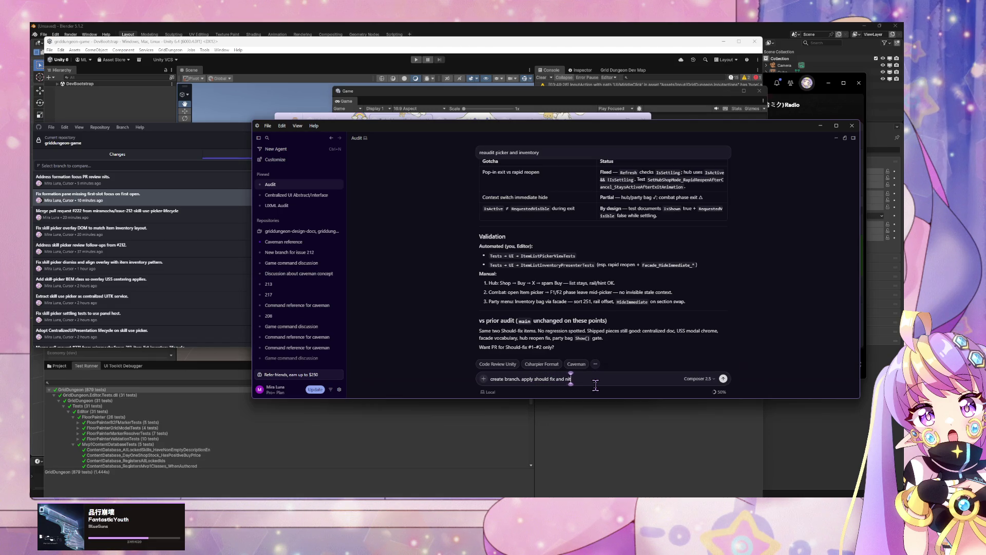
# - Send the request to create a branch and apply the should-fix items and nits, then follow the agent's progress
pyautogui.press('Return')
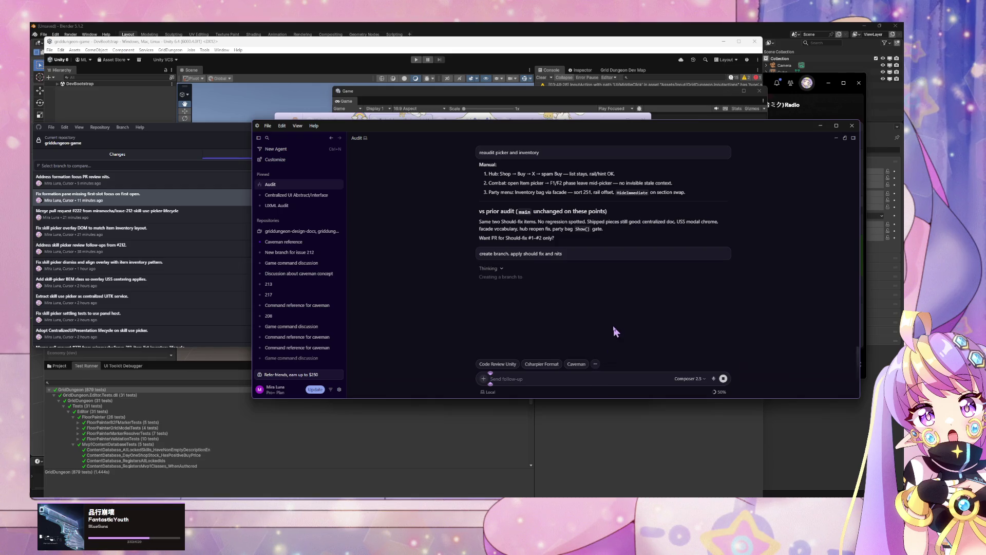
pyautogui.scroll(3, 612, 322)
pyautogui.scroll(4, 611, 307)
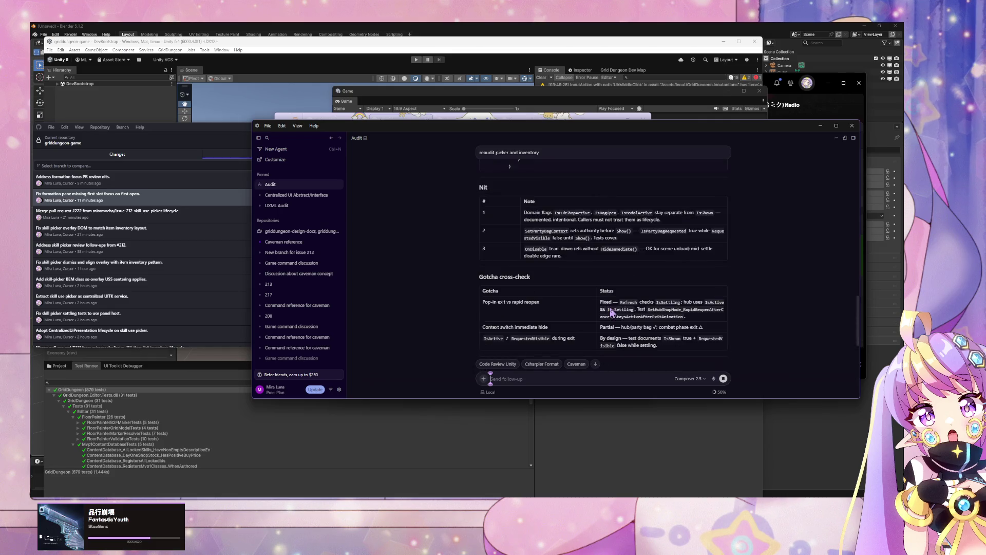
pyautogui.scroll(-2, 608, 308)
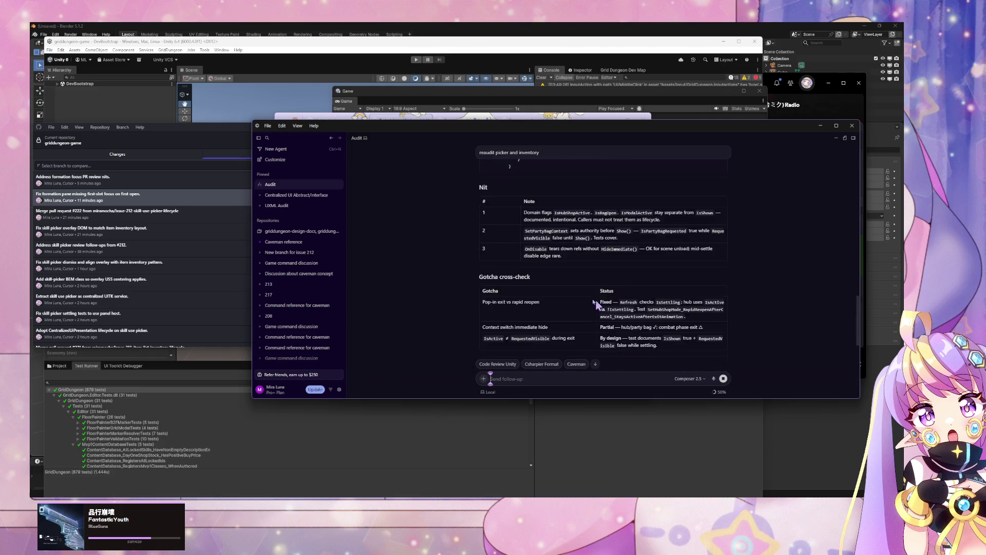
pyautogui.scroll(8, 478, 270)
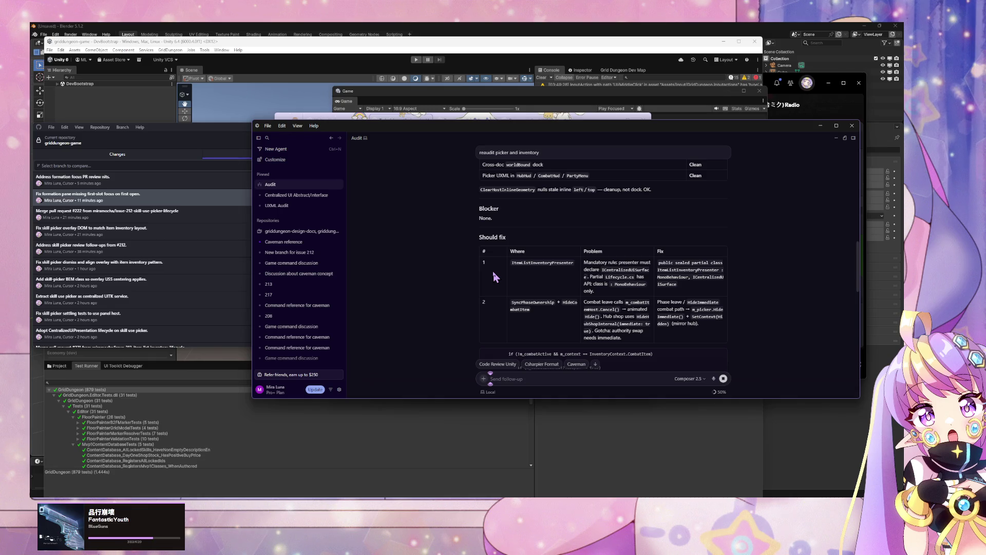
pyautogui.scroll(-4, 448, 268)
pyautogui.scroll(-10, 449, 268)
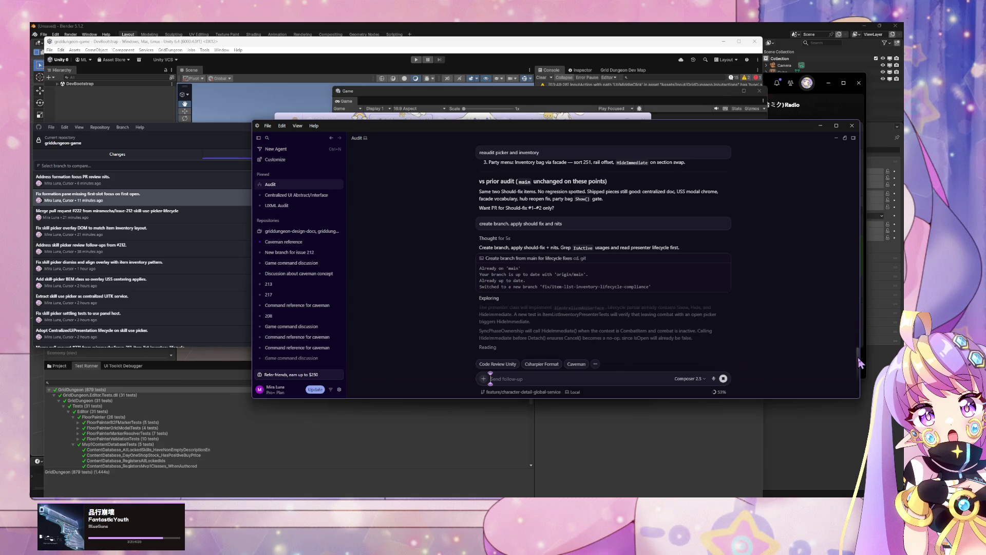
pyautogui.moveTo(859, 363)
pyautogui.mouseDown()
pyautogui.moveTo(865, 157)
pyautogui.moveTo(871, 224)
pyautogui.moveTo(866, 164)
pyautogui.moveTo(862, 181)
pyautogui.mouseUp()
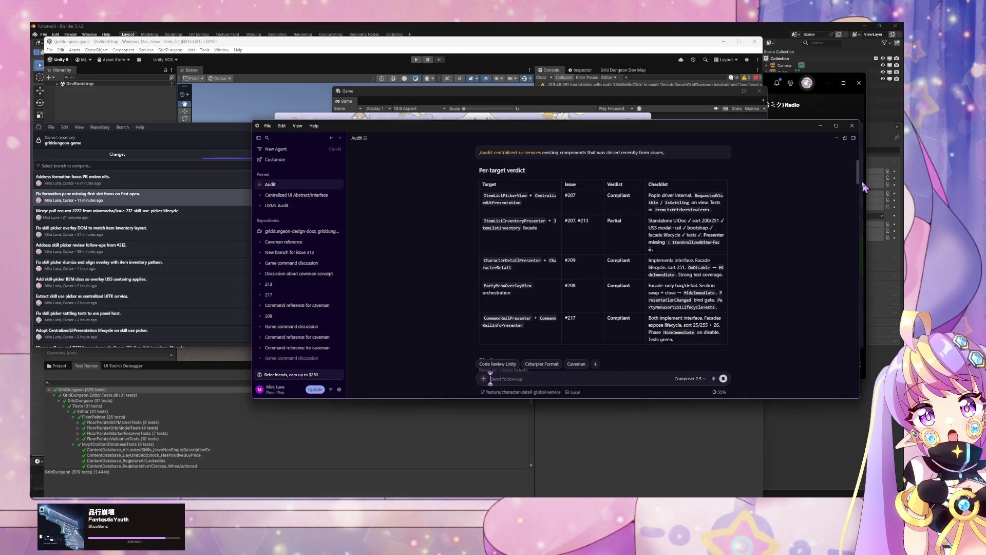
# - Scroll through the audit tables and down to the agent's latest picker, inventory and test diffs
pyautogui.moveTo(862, 182); pyautogui.dragTo(859, 180)
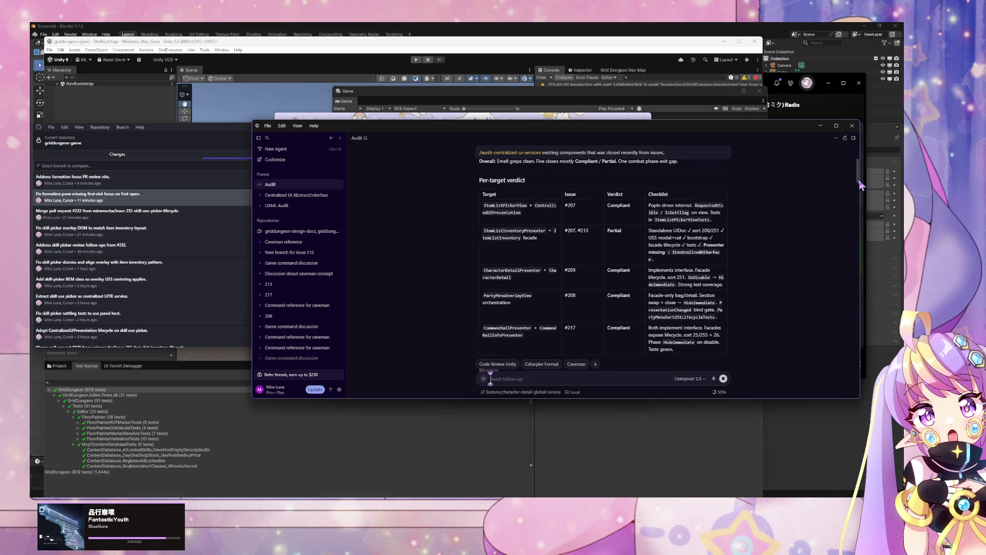
pyautogui.scroll(-3, 859, 185)
pyautogui.scroll(3, 856, 210)
pyautogui.scroll(-5, 857, 216)
pyautogui.scroll(-5, 855, 232)
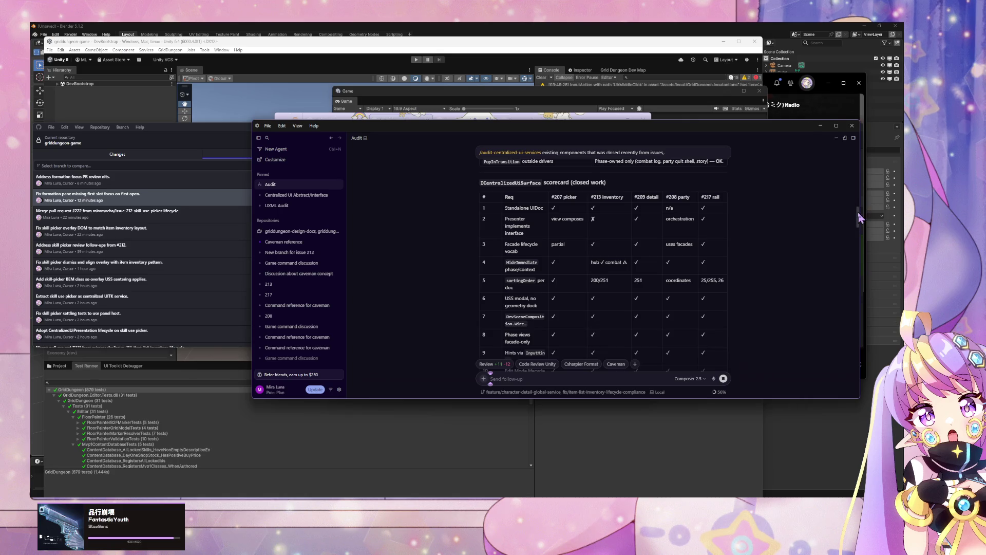
pyautogui.moveTo(860, 218); pyautogui.dragTo(859, 354)
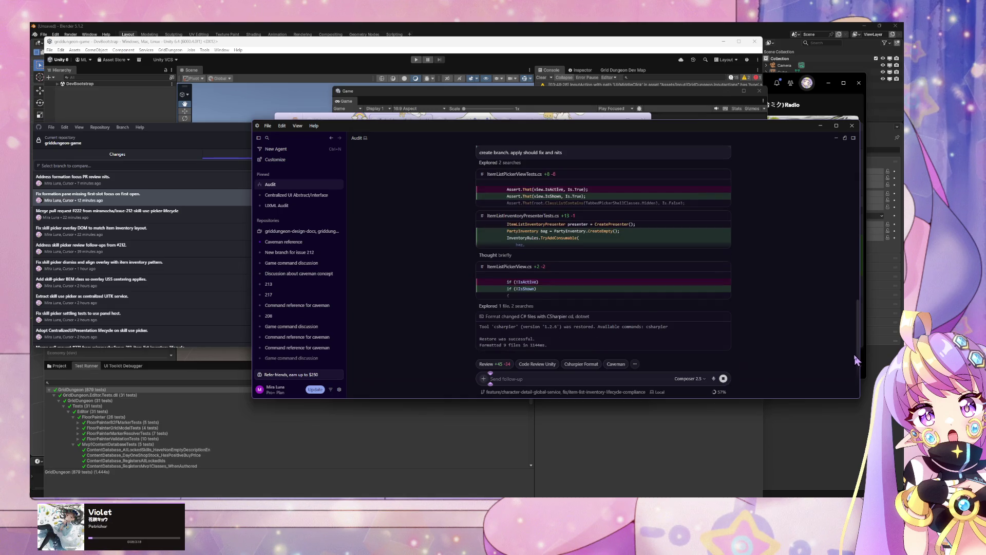
pyautogui.moveTo(863, 360); pyautogui.dragTo(868, 185)
# - Scroll the audit and jump to the bottom to read the agent's nine-file change summary
pyautogui.scroll(5, 759, 220)
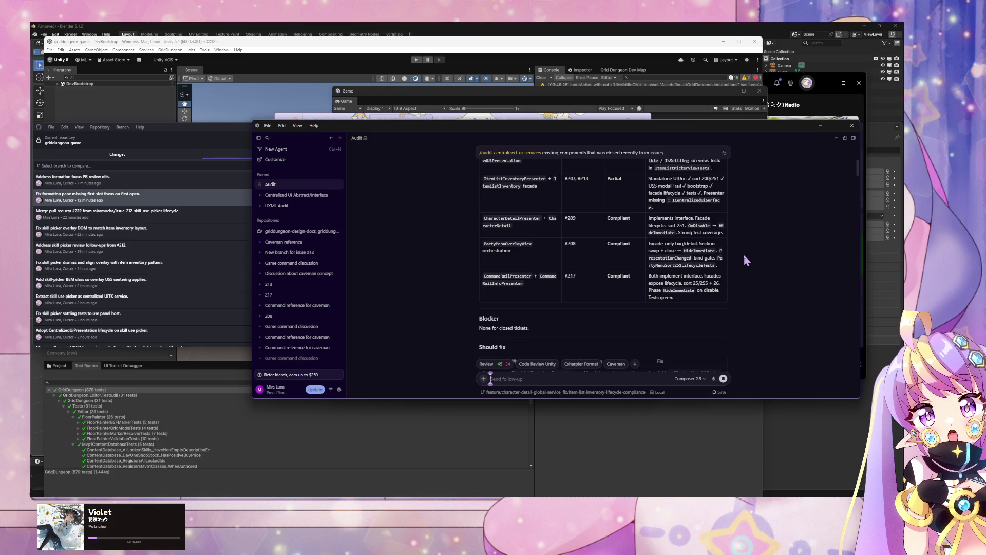
pyautogui.scroll(2, 746, 257)
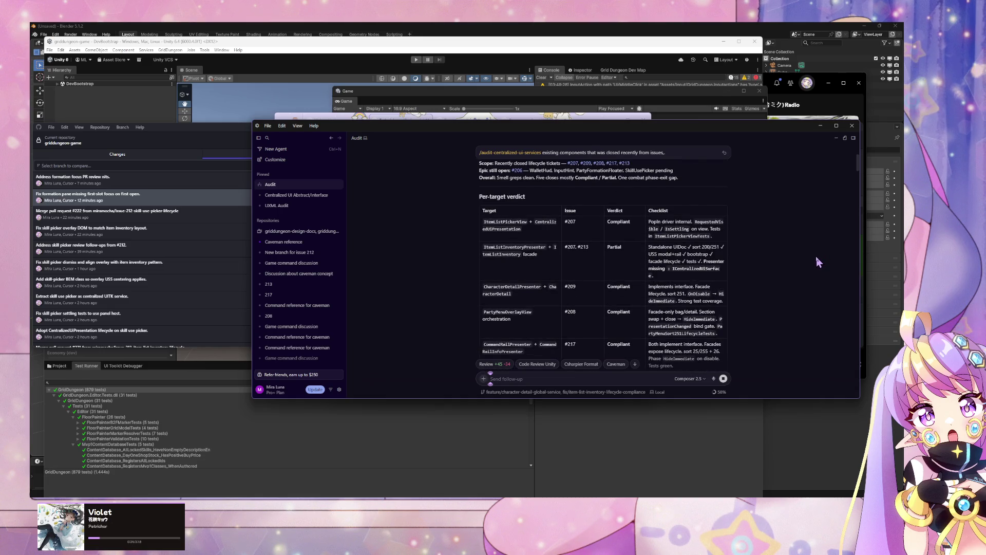
pyautogui.scroll(-5, 816, 257)
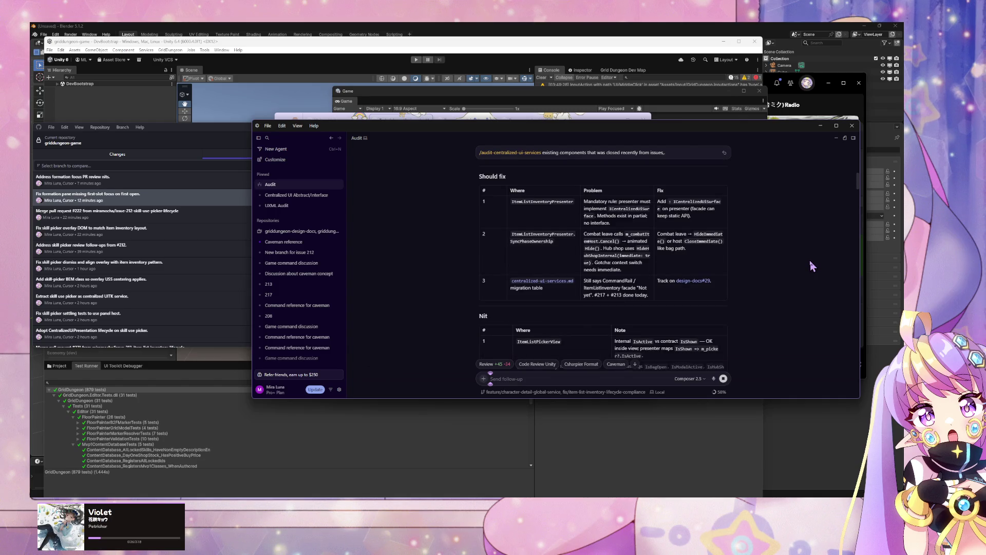
pyautogui.scroll(-1, 812, 266)
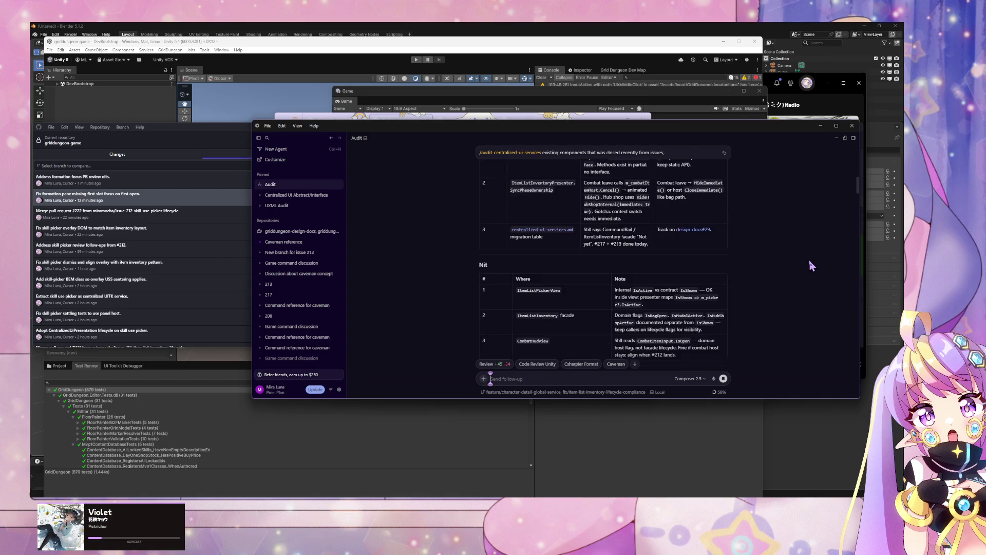
pyautogui.scroll(-2, 809, 266)
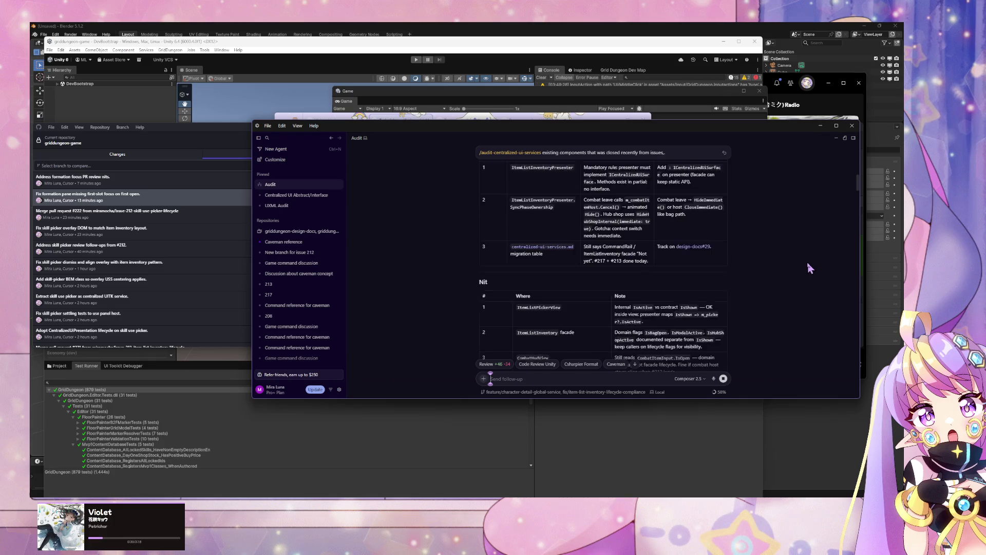
pyautogui.scroll(-5, 808, 268)
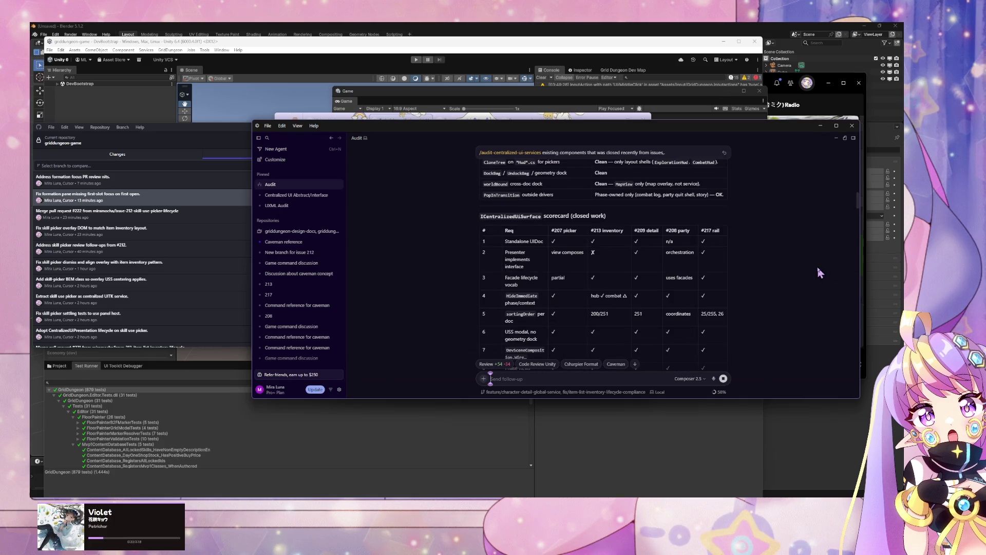
pyautogui.click(635, 364)
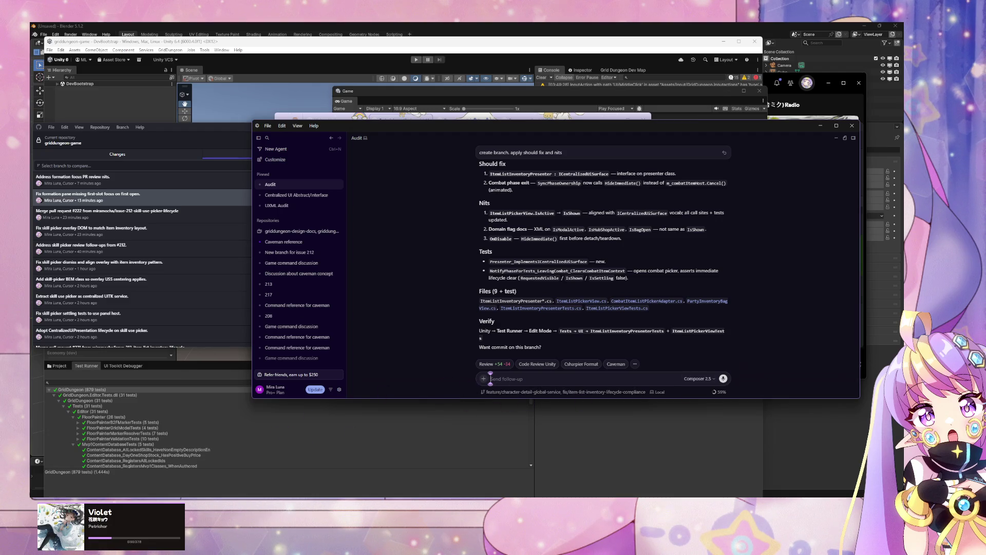
pyautogui.scroll(1, 514, 360)
# - Review the nine changed files and a diff in GitHub Desktop's Changes view
pyautogui.scroll(-1, 506, 354)
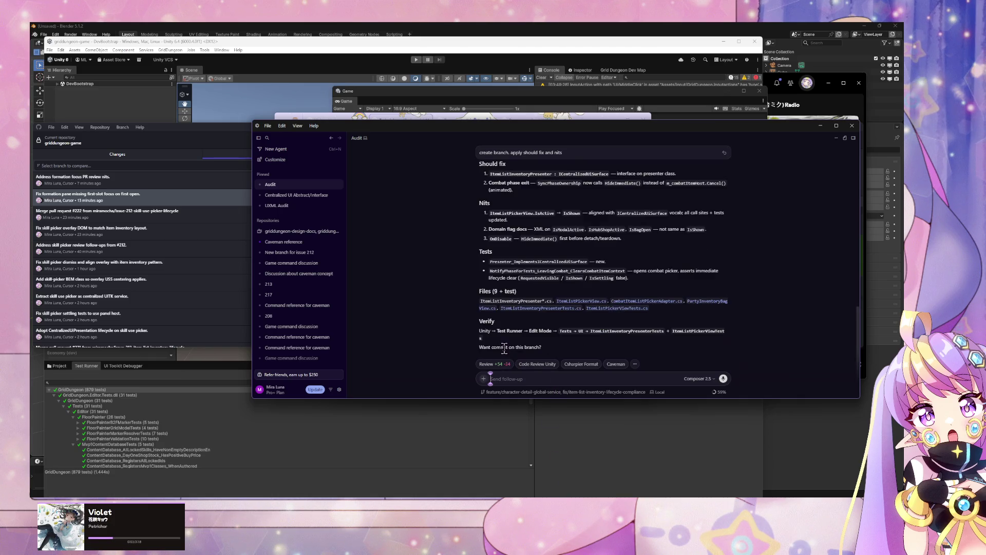
pyautogui.scroll(3, 504, 349)
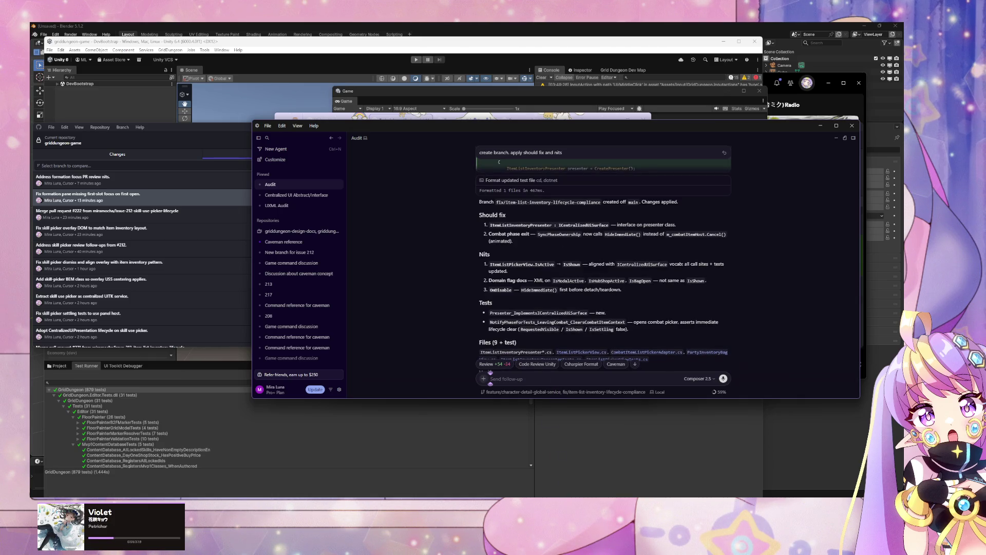
pyautogui.hotkey('alt', 'Tab')
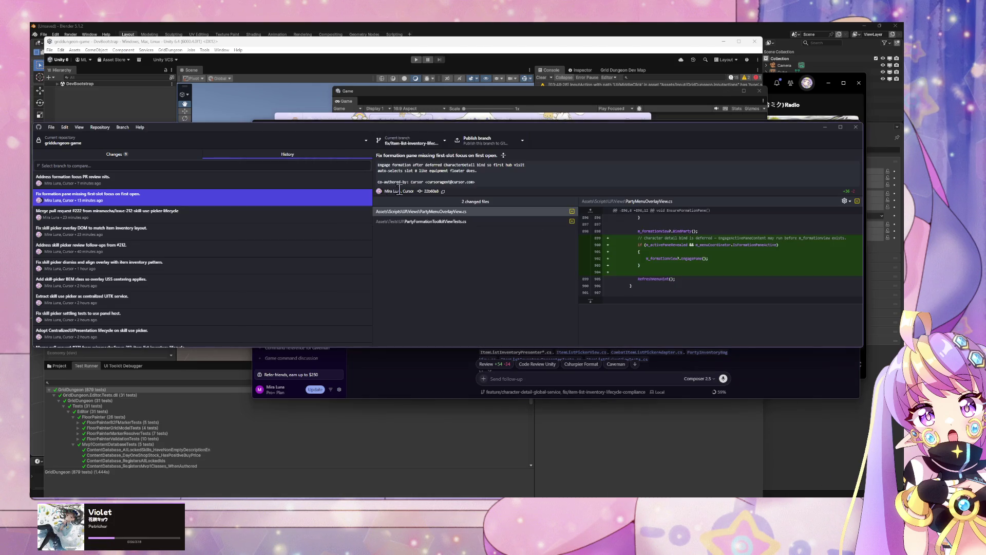
pyautogui.click(148, 157)
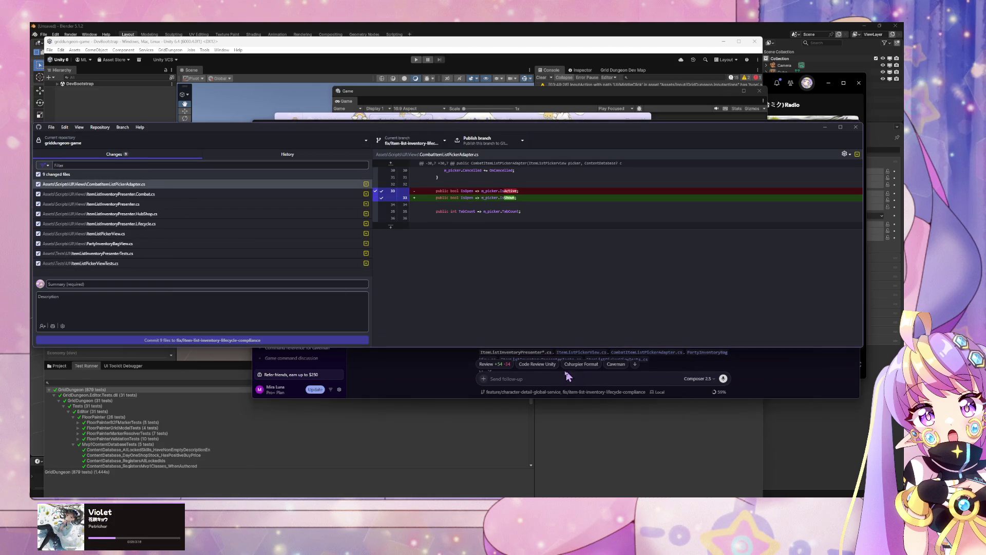
pyautogui.click(549, 378)
pyautogui.scroll(-1, 518, 307)
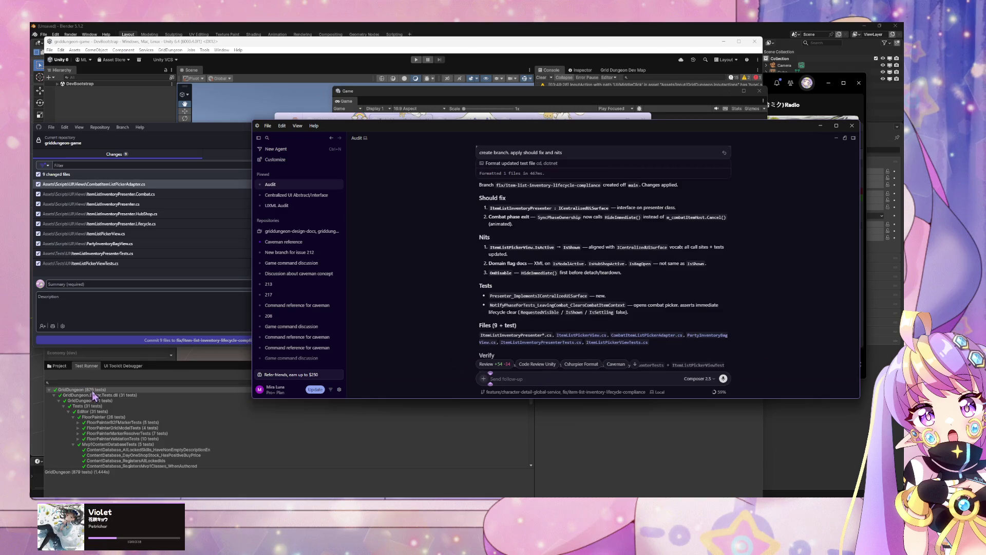
# - Bring Unity forward to recompile the scripts, then return to the Cursor agent summary
pyautogui.click(95, 390)
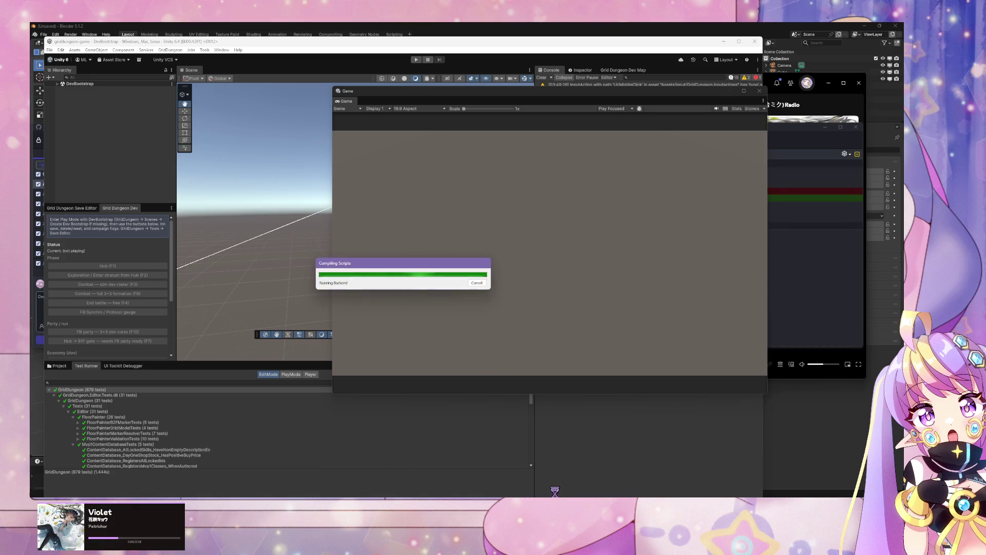
pyautogui.hotkey('alt', 'Tab')
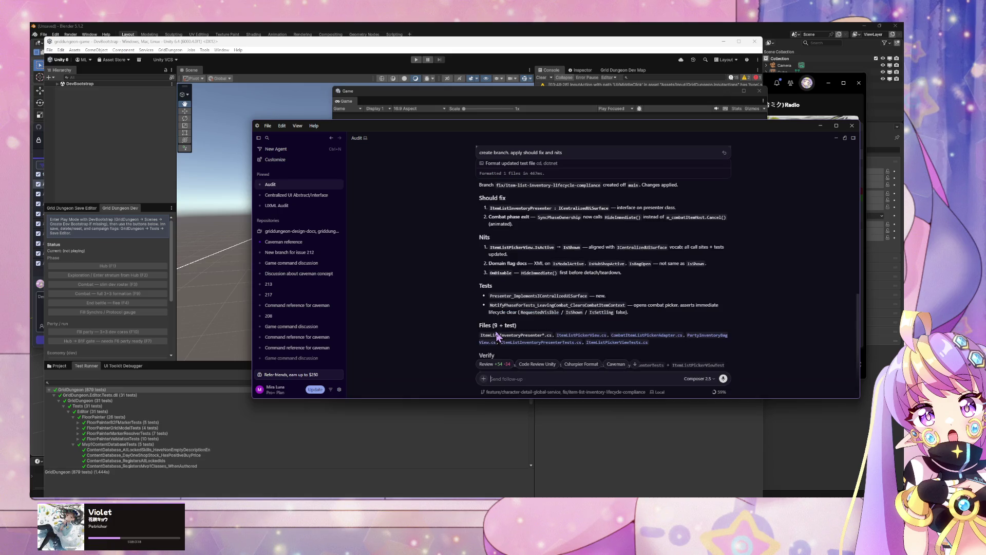
pyautogui.scroll(-1, 497, 337)
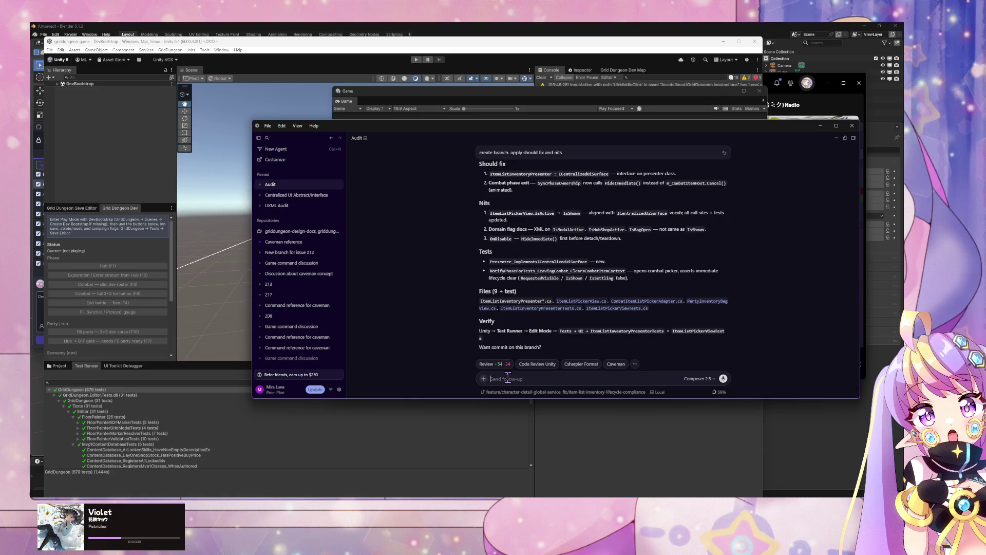
pyautogui.click(280, 242)
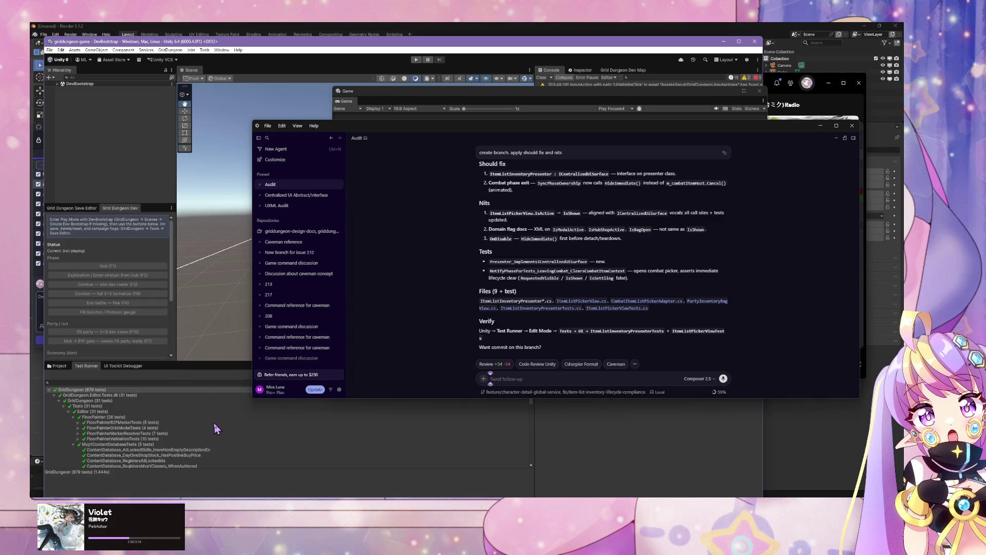
pyautogui.moveTo(380, 128)
pyautogui.mouseDown()
pyautogui.moveTo(683, 260)
pyautogui.moveTo(331, 107)
pyautogui.moveTo(390, 185)
pyautogui.mouseUp()
pyautogui.press('Escape')
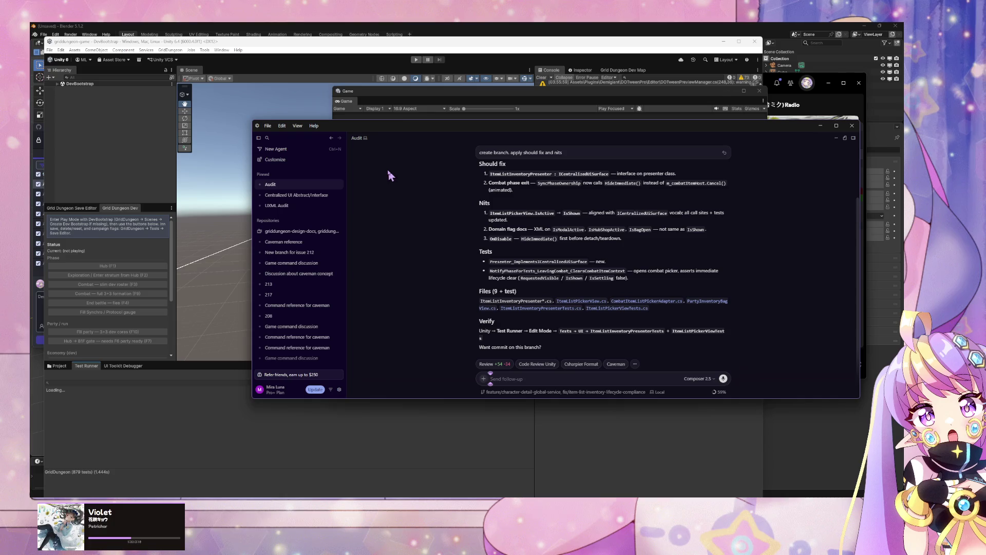
pyautogui.click(140, 391)
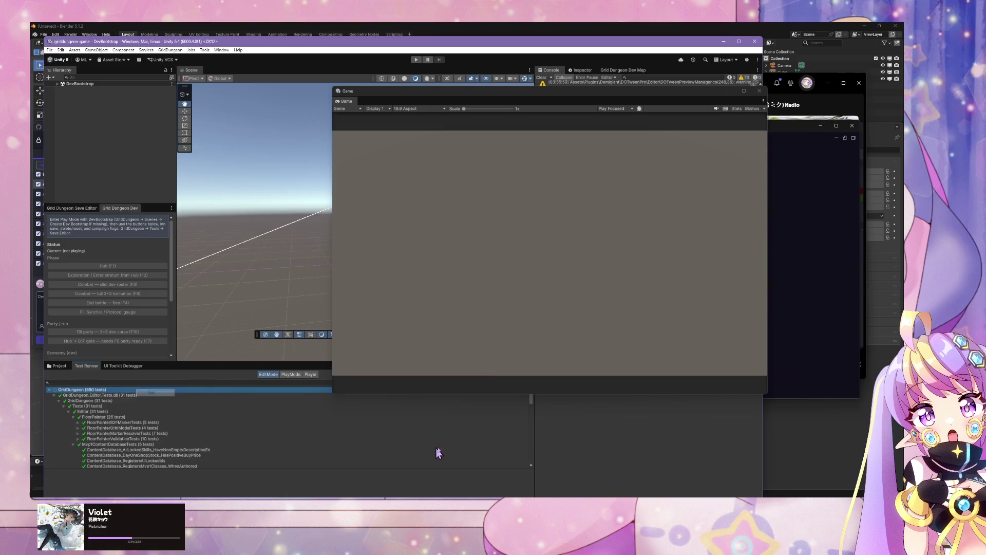
pyautogui.hotkey('alt', 'Tab')
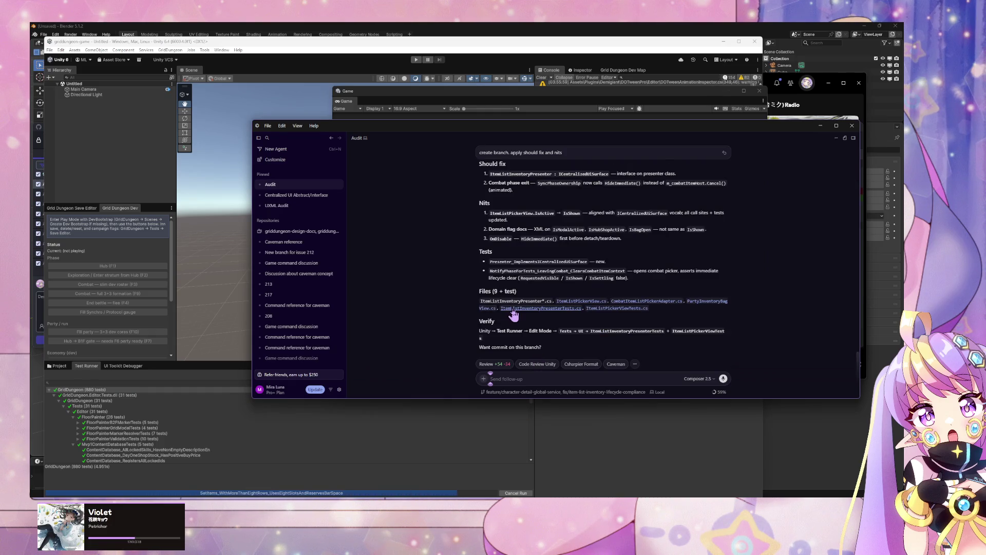
pyautogui.scroll(3, 513, 314)
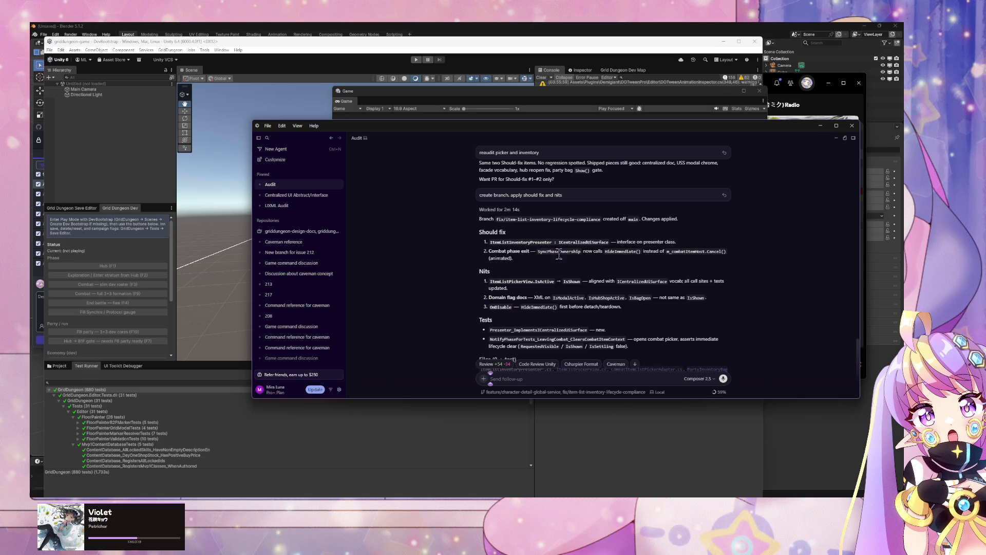
pyautogui.scroll(-3, 550, 298)
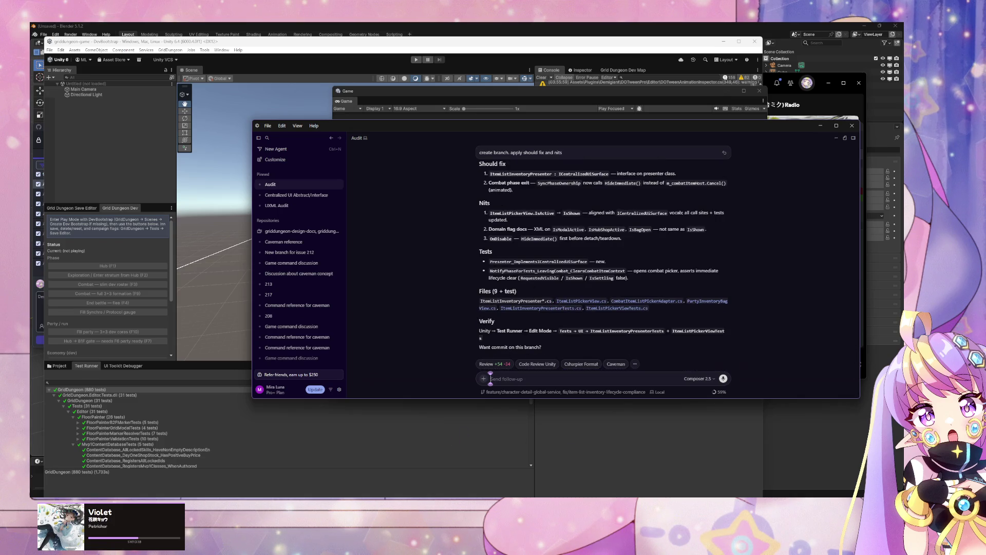
# - Check the branch's Changes and History in GitHub Desktop
pyautogui.hotkey('alt', 'Tab')
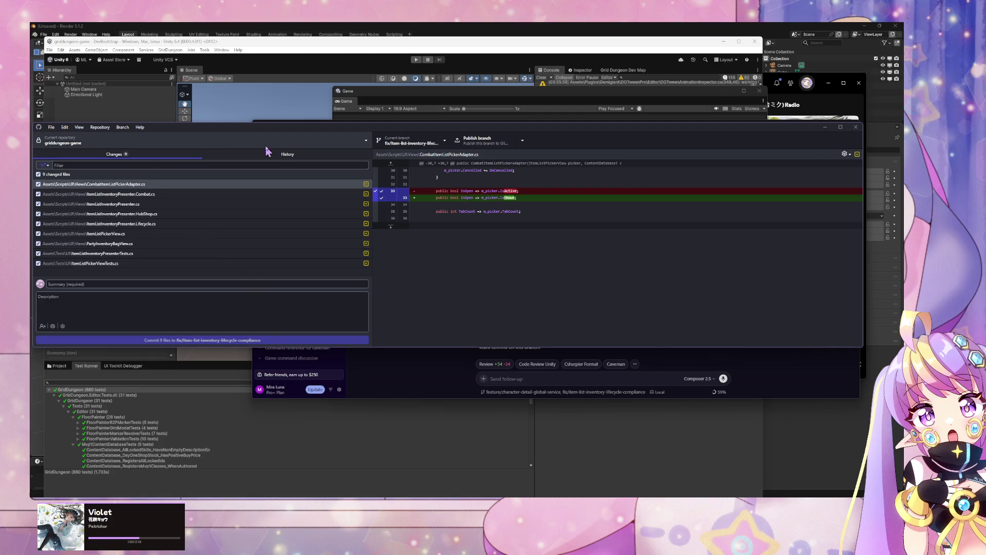
pyautogui.click(288, 154)
pyautogui.click(113, 155)
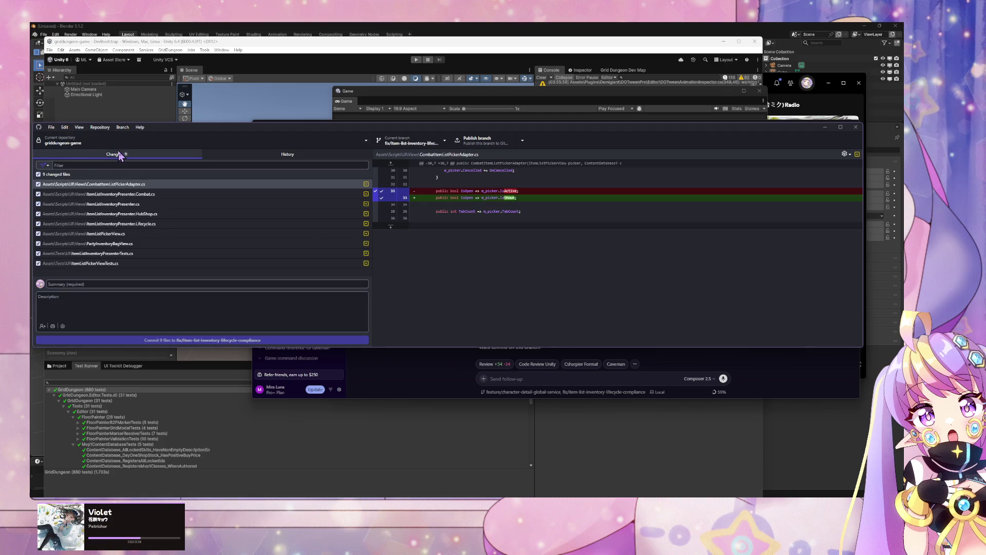
# - Ask the agent to commit, noting the current change already addresses the latest review, then draft 'show manual testing steps'
pyautogui.click(538, 380)
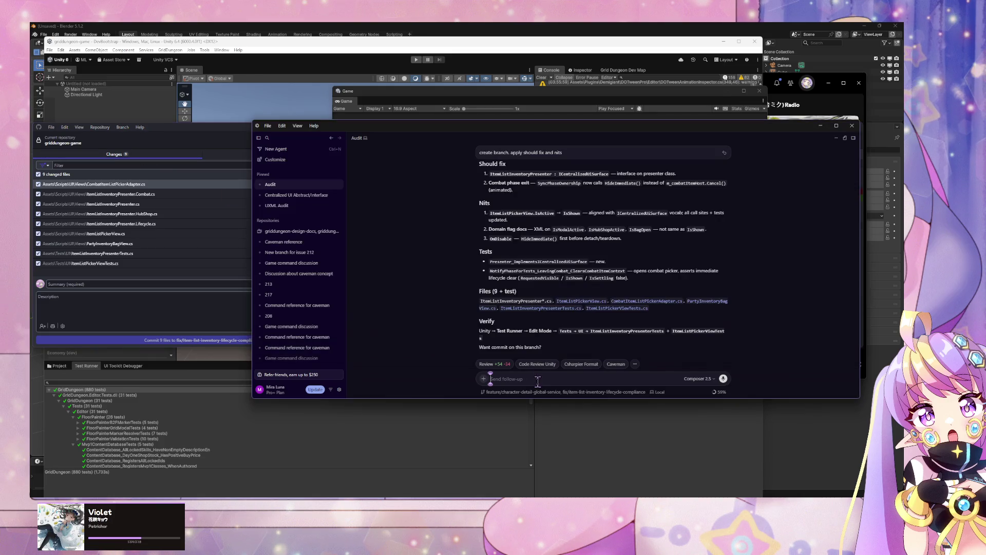
pyautogui.write('coc')
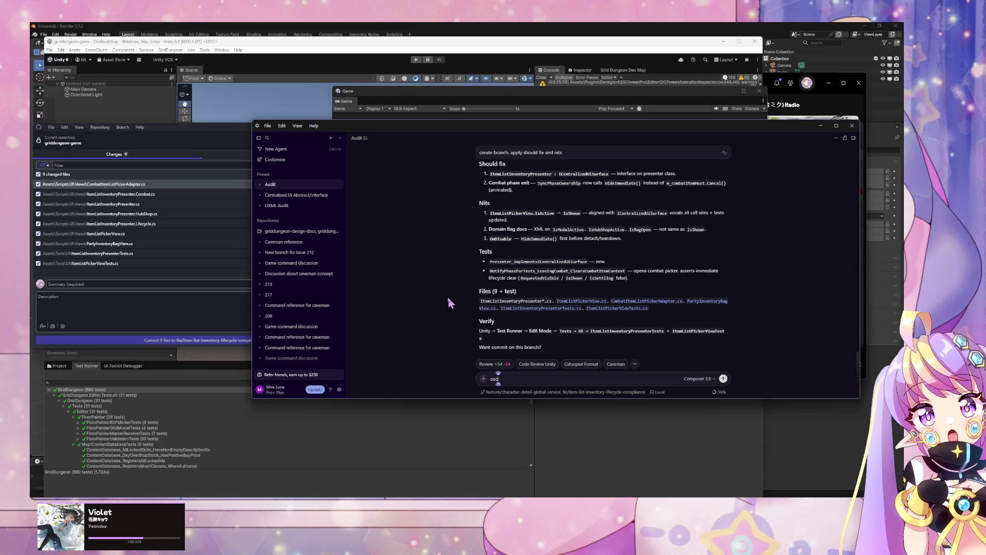
pyautogui.press('BackSpace')
pyautogui.press('BackSpace')
pyautogui.press('BackSpace')
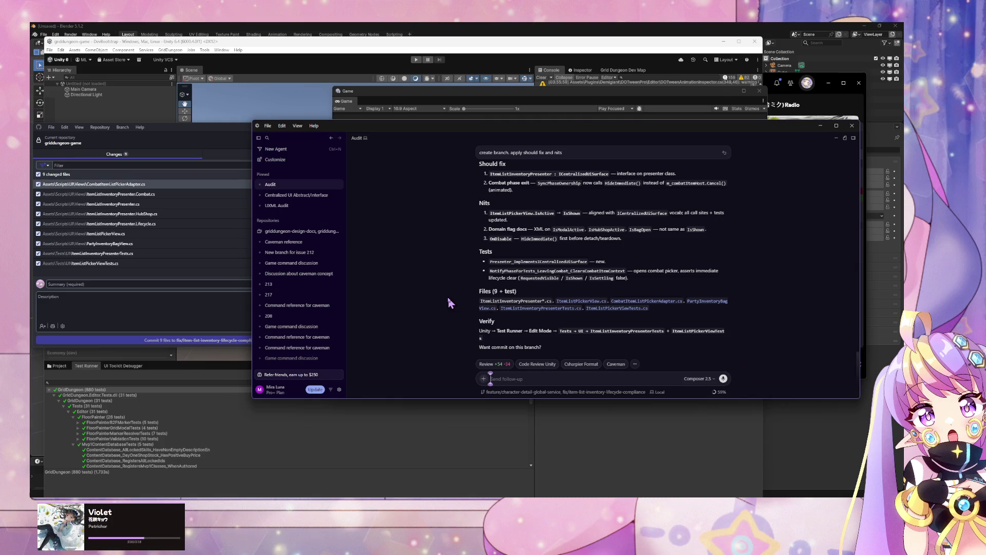
pyautogui.write('commit, skip review if')
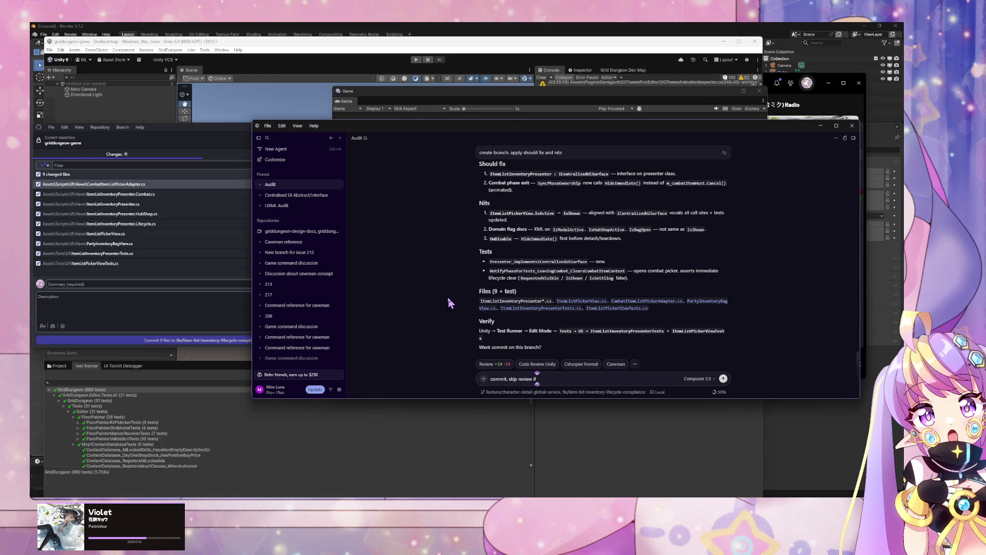
pyautogui.write('current chang')
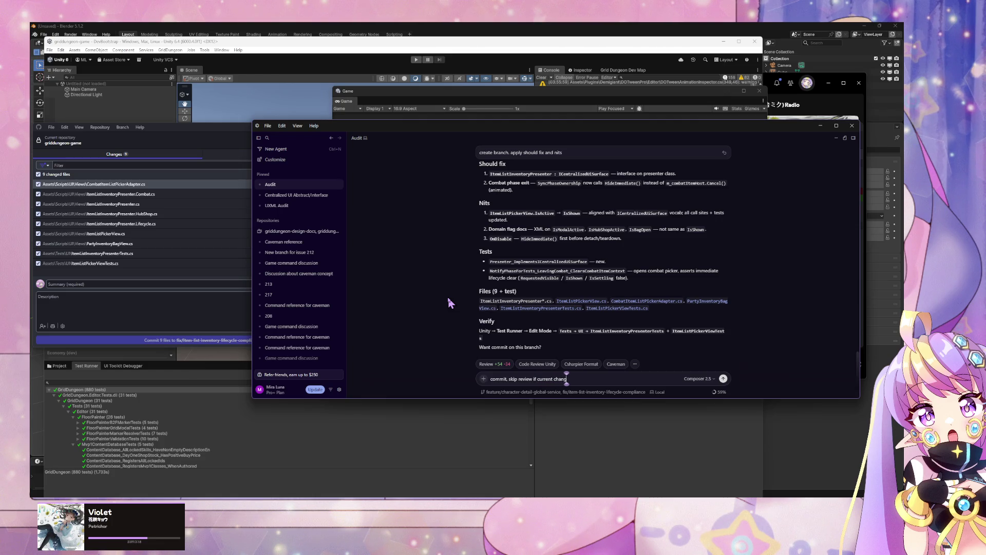
pyautogui.write('e already a')
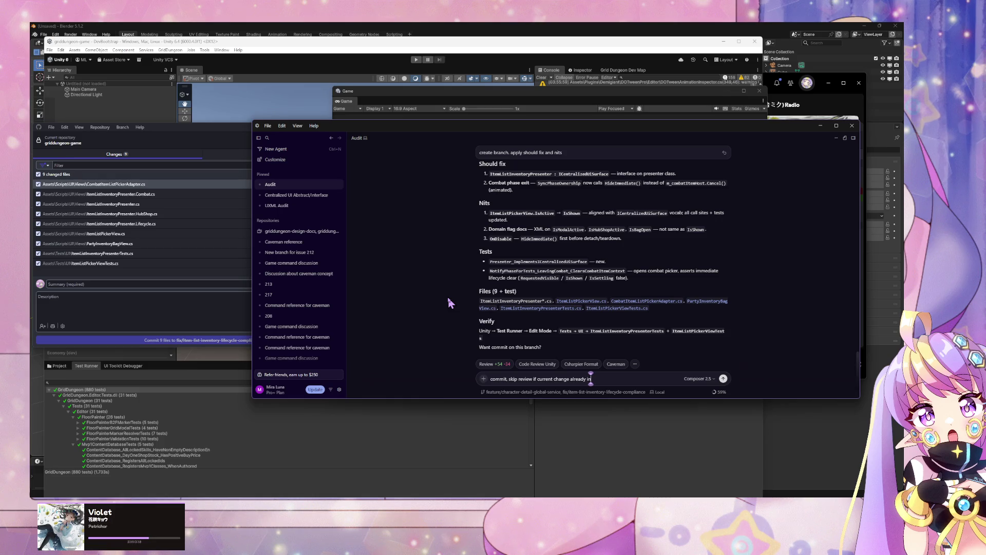
pyautogui.write('dd')
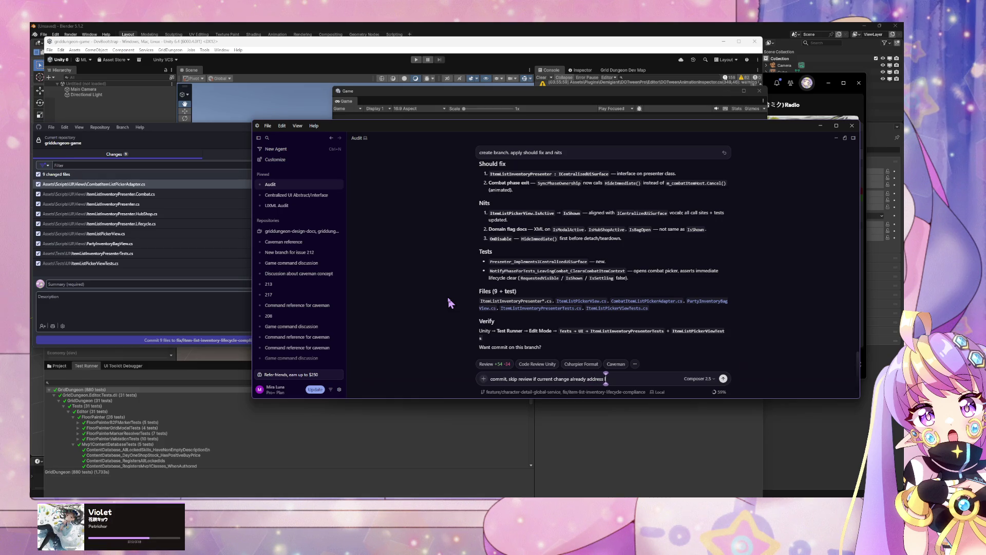
pyautogui.write('ress latest review')
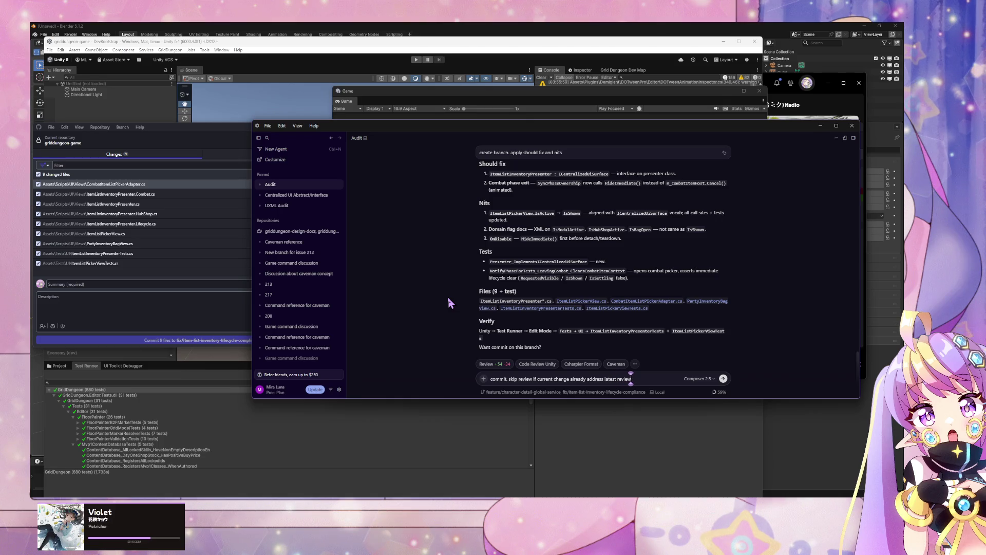
pyautogui.press('Return')
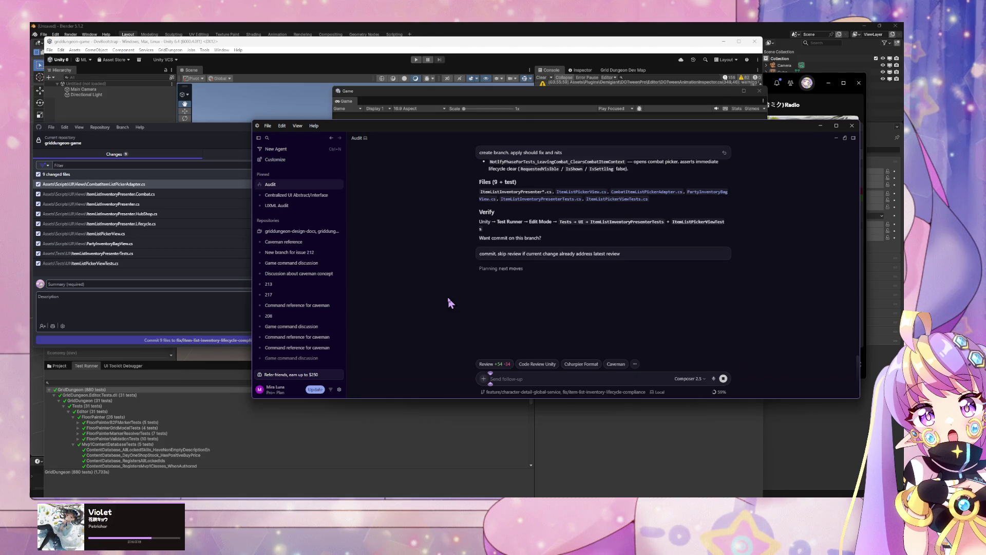
pyautogui.write('s')
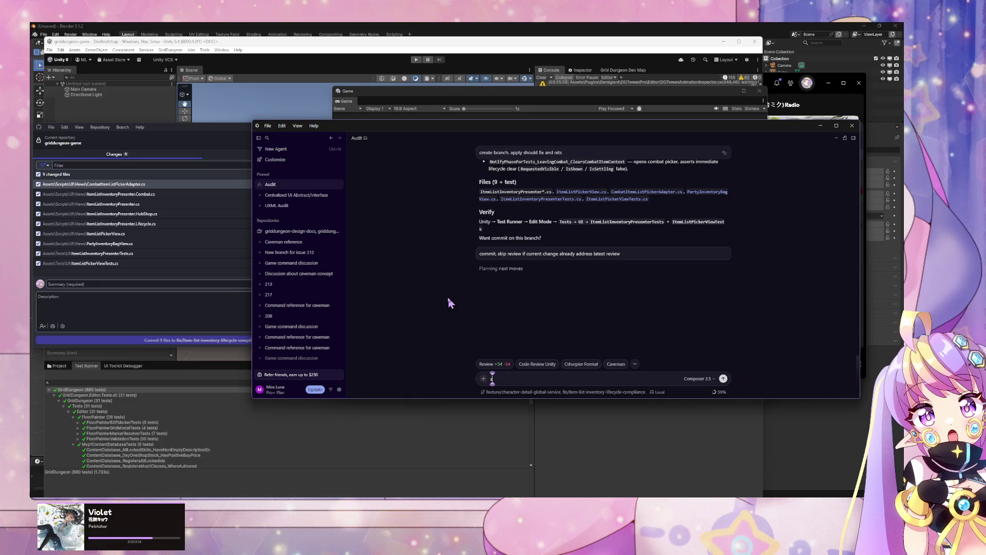
pyautogui.write('how manual')
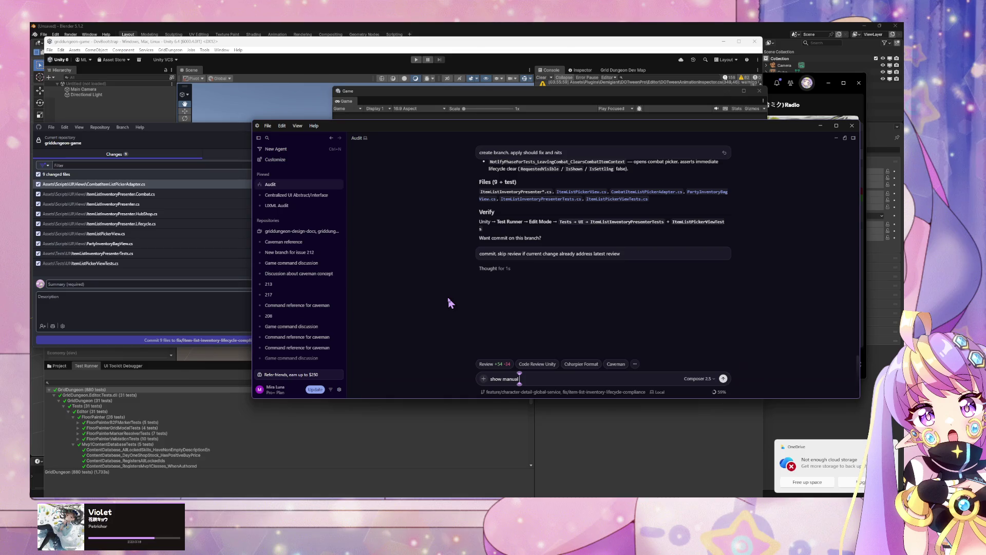
pyautogui.write(' testing s')
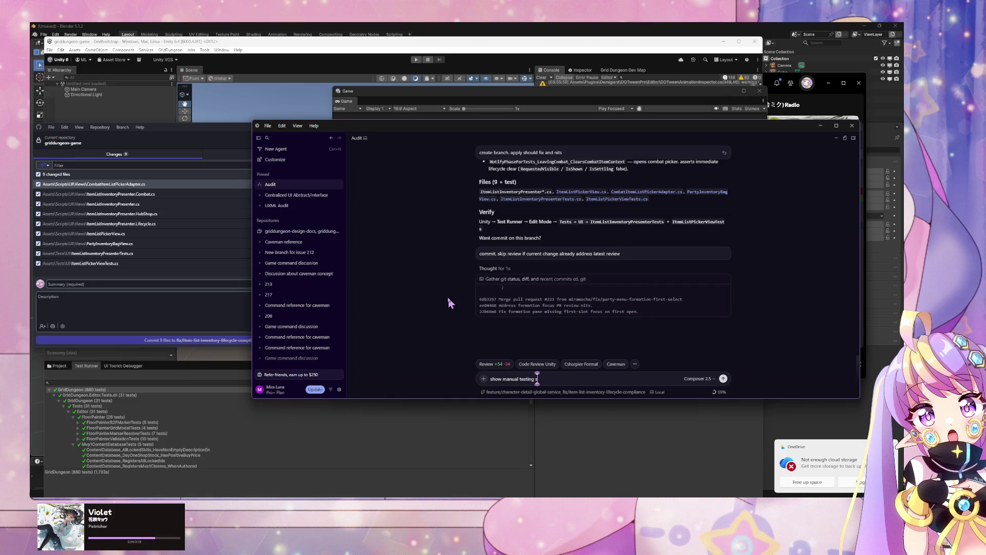
pyautogui.write('teps')
# - Queue the 'show manual testing steps' request and scroll back through earlier audit replies
pyautogui.press('Return')
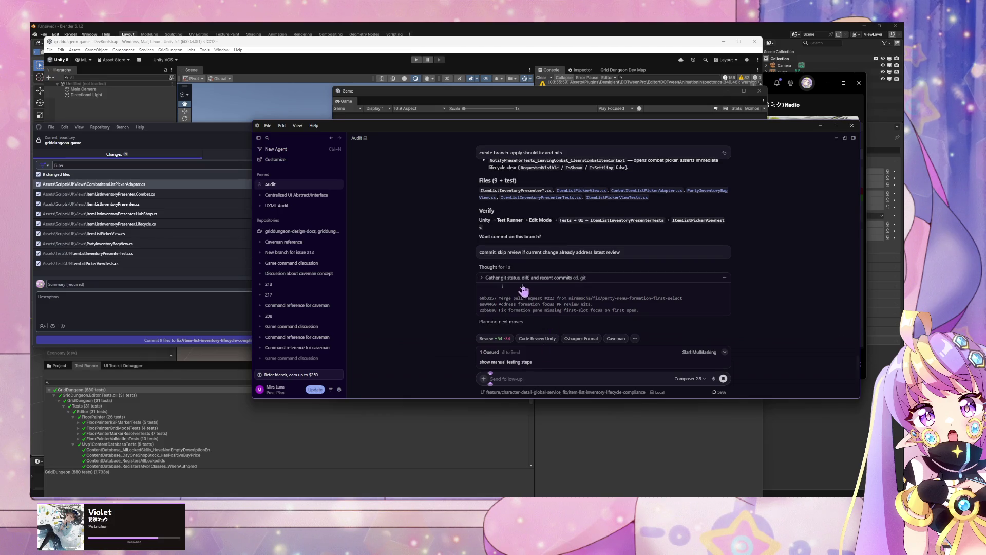
pyautogui.scroll(10, 524, 296)
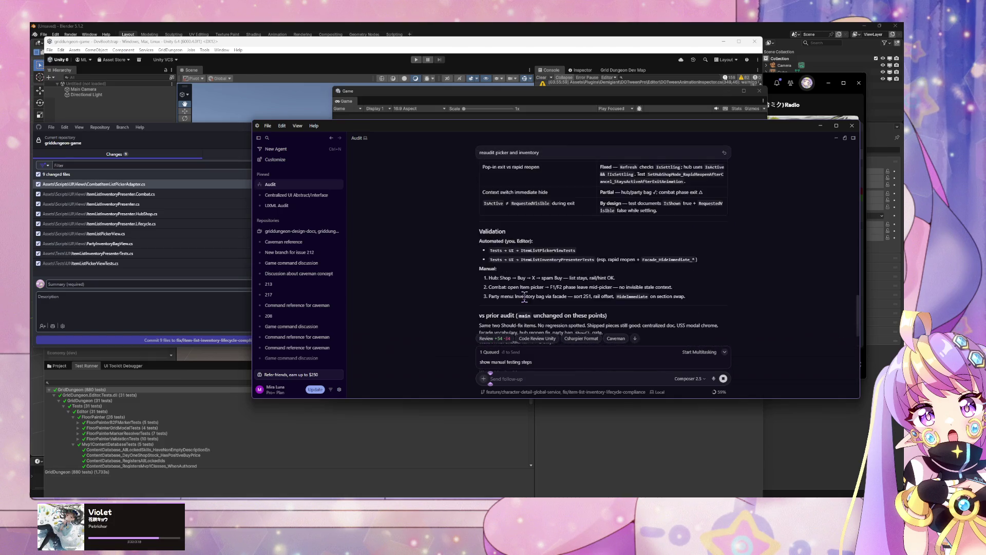
pyautogui.scroll(-5, 524, 295)
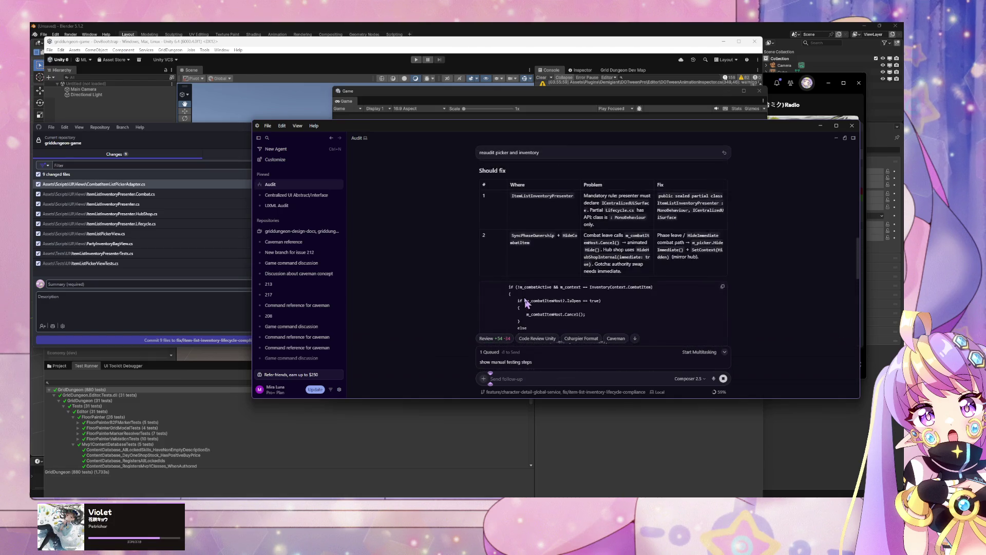
pyautogui.scroll(8, 527, 303)
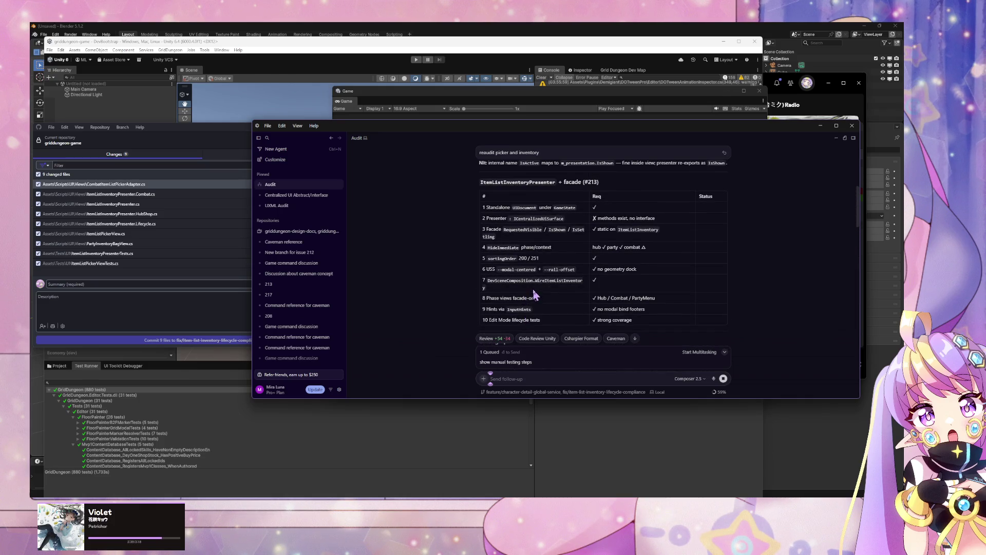
pyautogui.scroll(5, 512, 307)
pyautogui.scroll(-5, 511, 298)
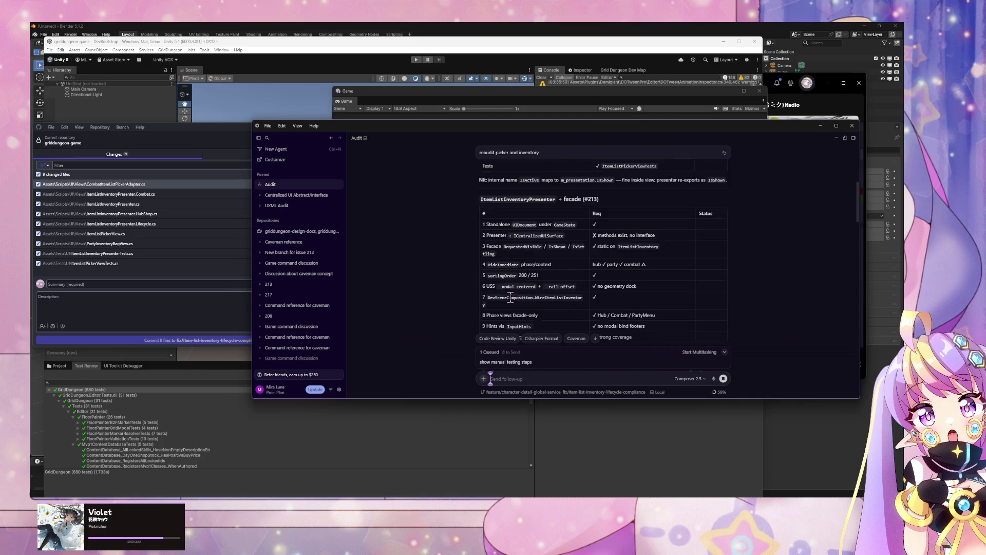
pyautogui.moveTo(857, 205); pyautogui.dragTo(865, 357)
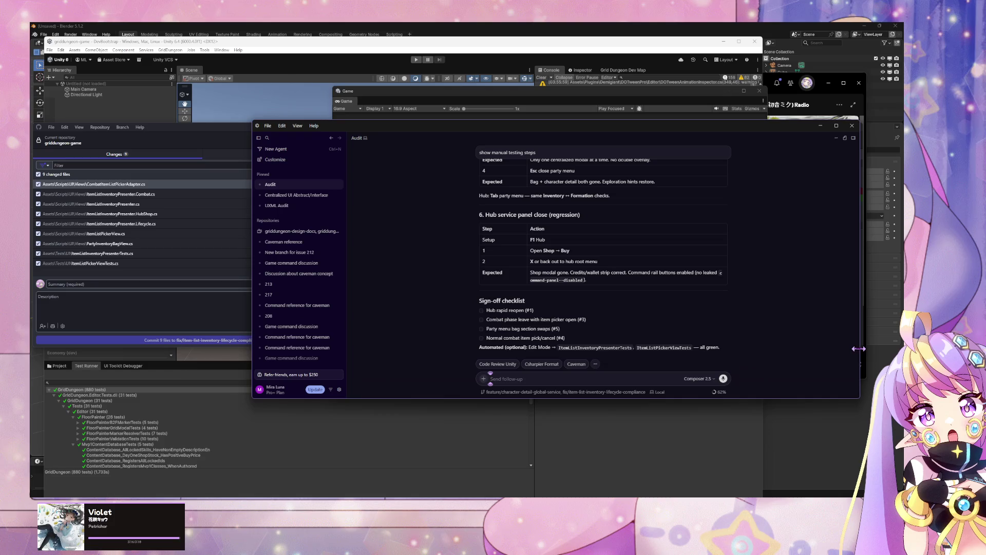
# - Read the agent's commit reply and manual test plan tables, then switch to the Unity editor
pyautogui.scroll(15, 857, 216)
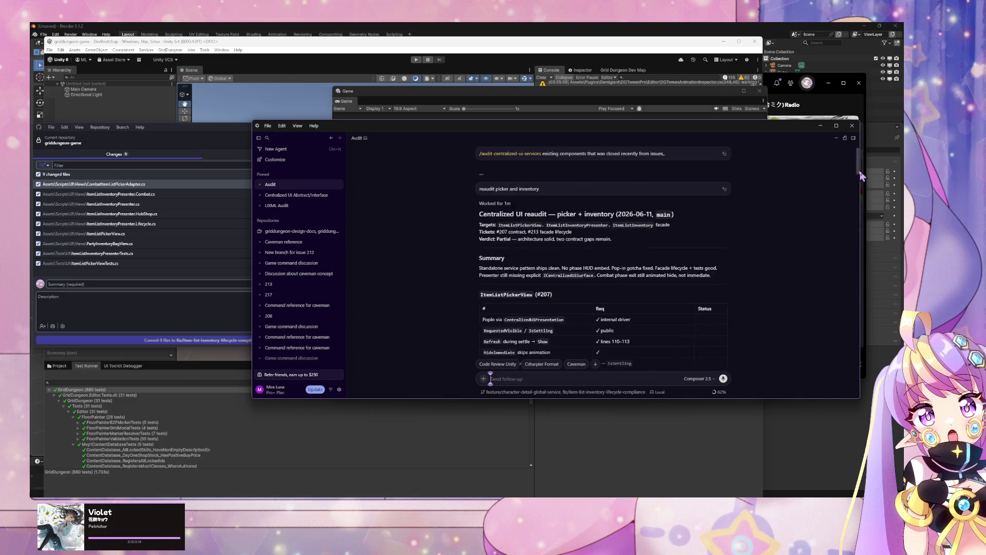
pyautogui.scroll(-10, 857, 195)
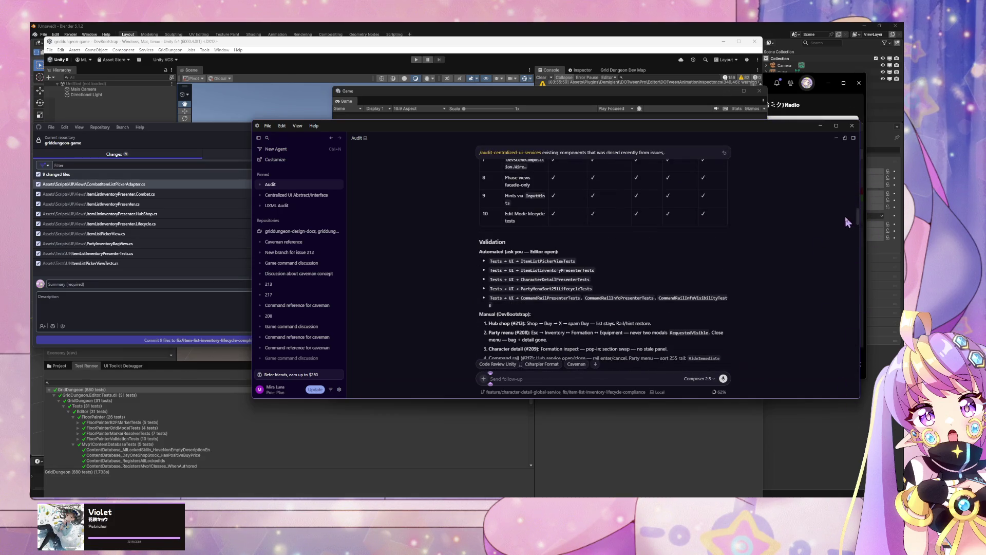
pyautogui.scroll(-15, 857, 221)
pyautogui.moveTo(867, 319)
pyautogui.mouseDown()
pyautogui.moveTo(870, 363)
pyautogui.moveTo(868, 313)
pyautogui.moveTo(875, 362)
pyautogui.moveTo(877, 354)
pyautogui.mouseUp()
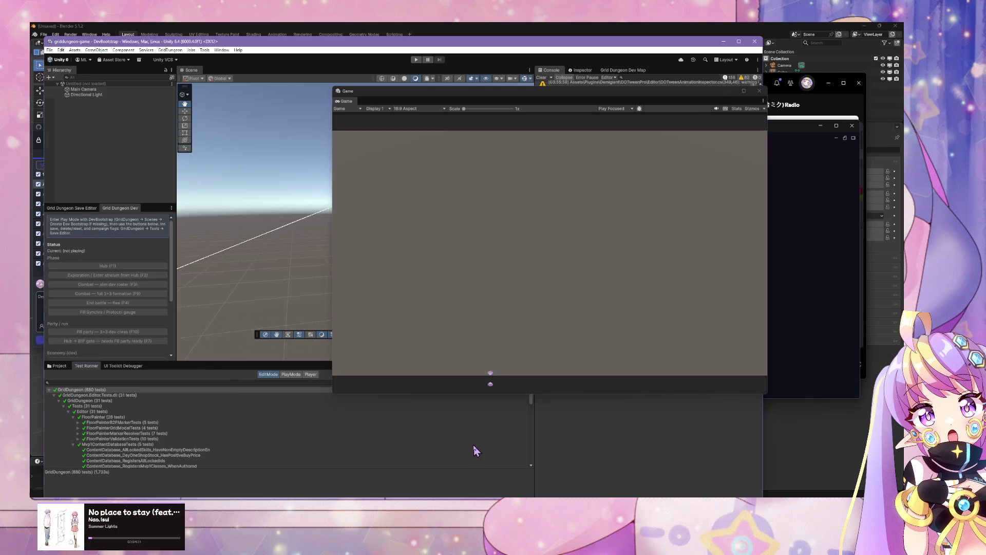
pyautogui.click(473, 445)
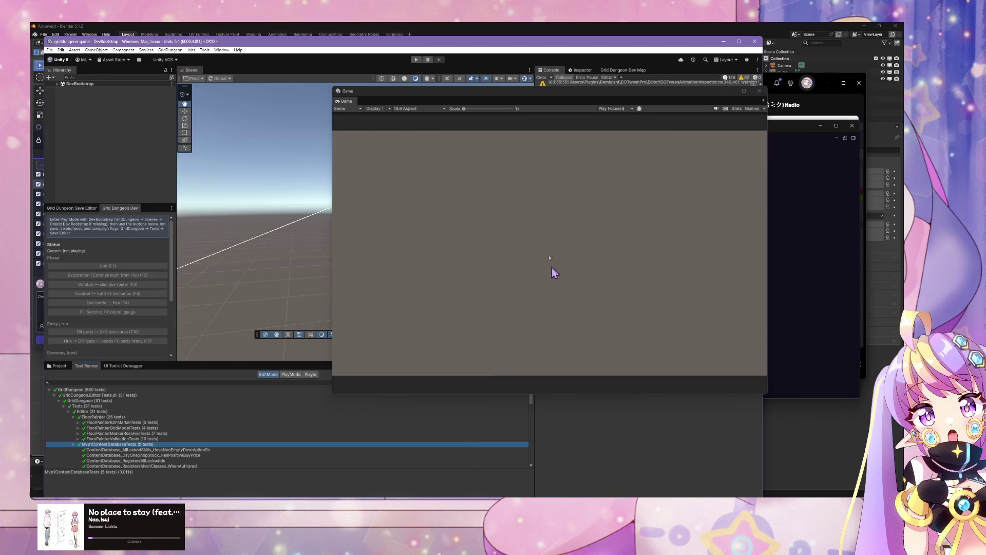
# - Press Play in the Unity editor and wait for the Guild town hub to appear
pyautogui.click(414, 60)
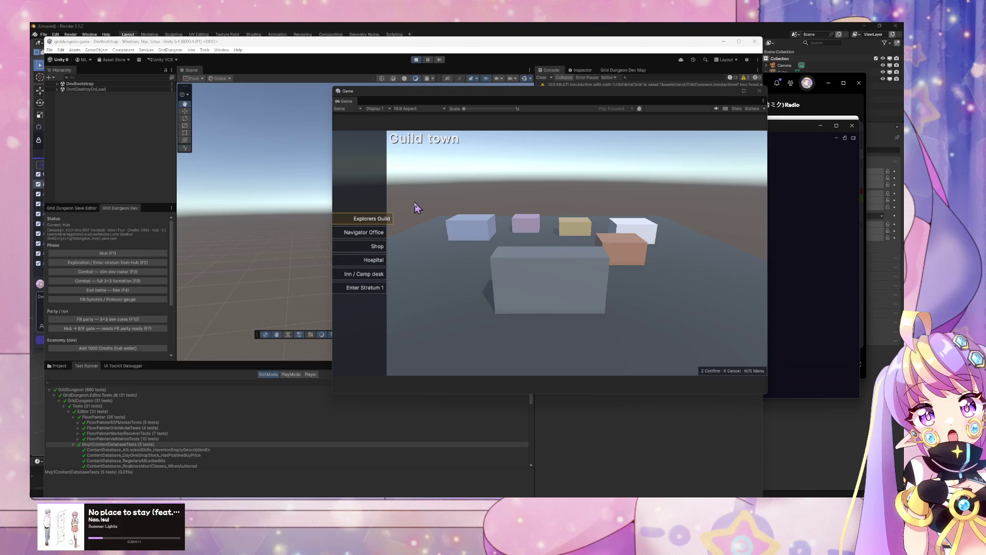
# - Arrange the Cursor test plan beside the Unity Game view and focus the running game
pyautogui.moveTo(653, 91); pyautogui.dragTo(429, 65)
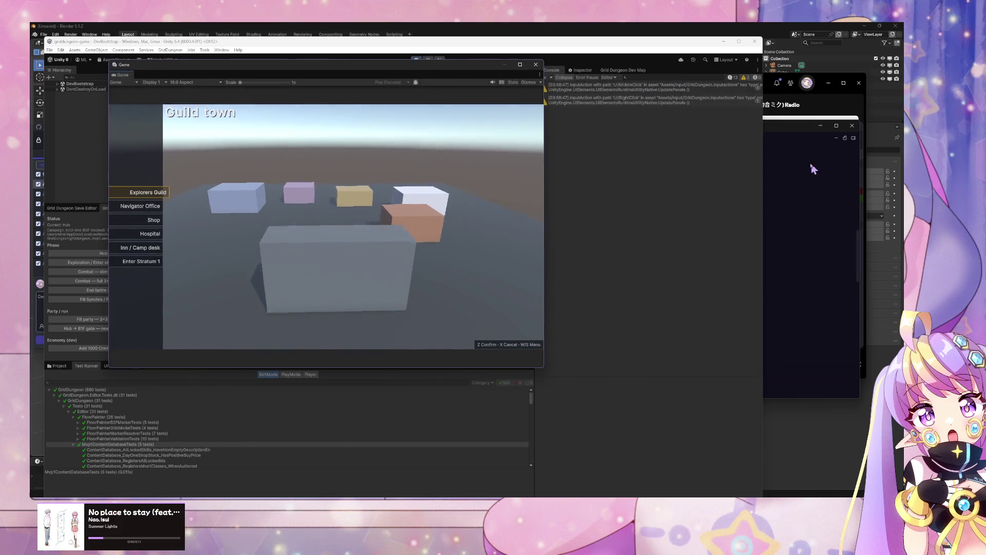
pyautogui.click(816, 168)
pyautogui.moveTo(413, 132); pyautogui.dragTo(671, 132)
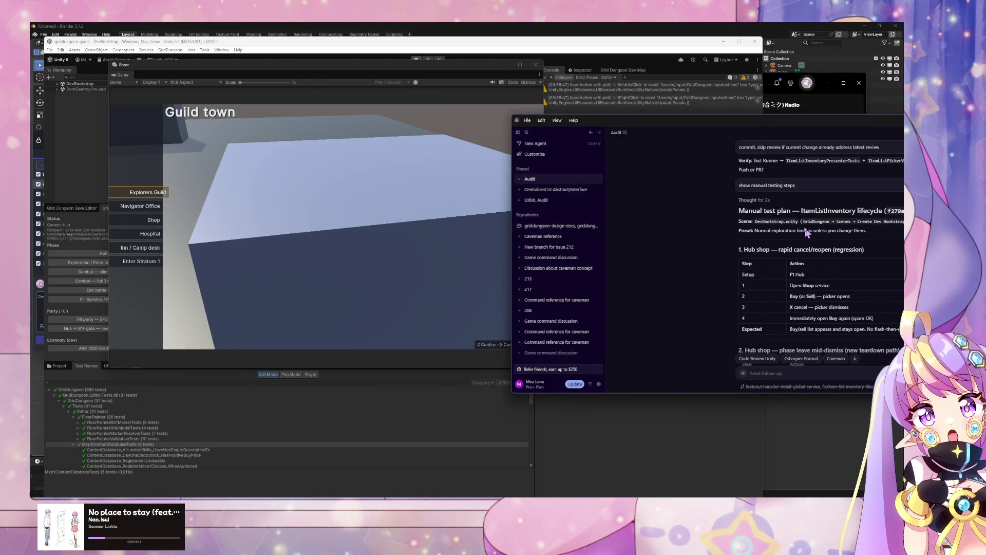
pyautogui.scroll(-1, 807, 232)
pyautogui.click(445, 222)
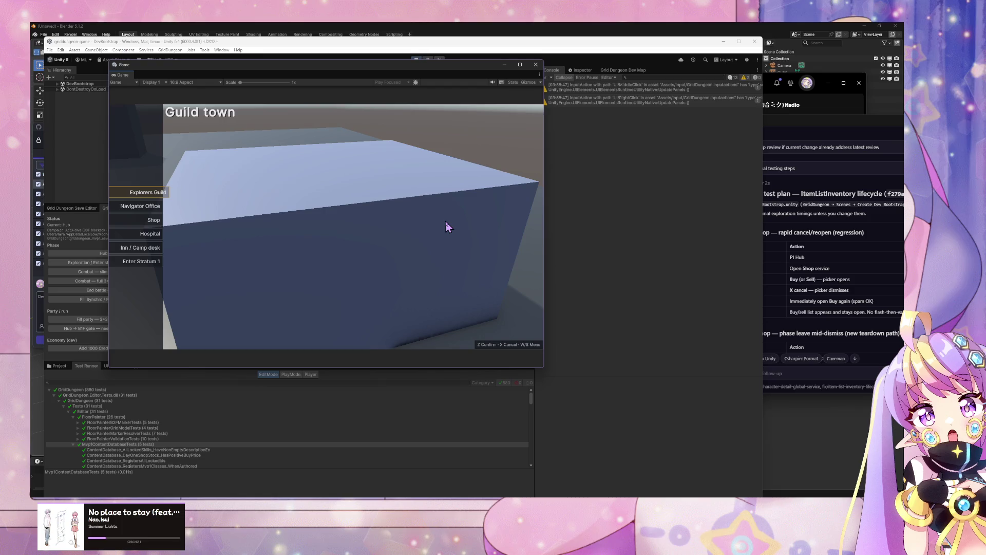
# - Open the Guild town Shop and rapidly open and cancel the Buy picker five times
pyautogui.press('s')
pyautogui.press('s')
pyautogui.press('z')
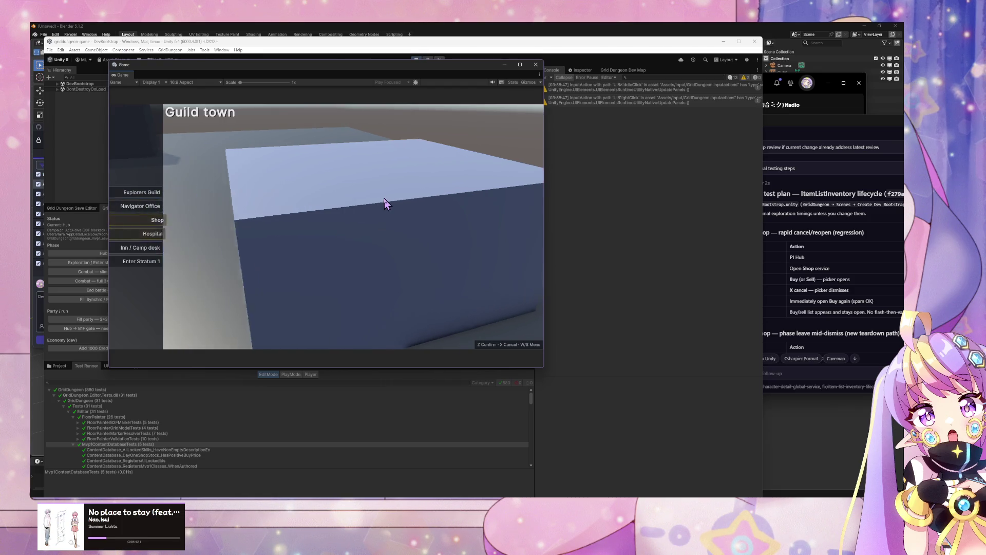
pyautogui.press('z')
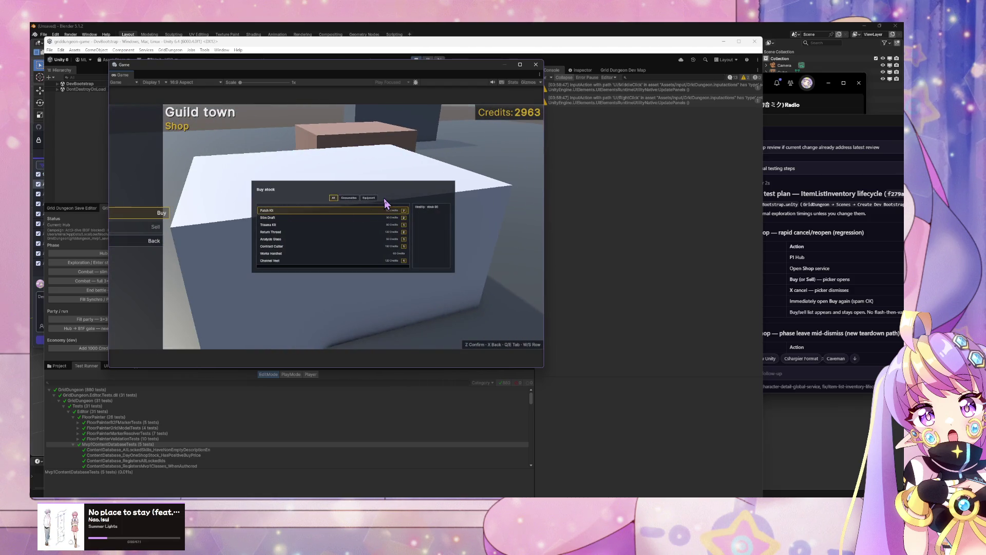
pyautogui.press('x')
pyautogui.press('z')
pyautogui.press('x')
pyautogui.press('z')
pyautogui.press('x')
pyautogui.press('z')
pyautogui.press('x')
pyautogui.press('z')
pyautogui.press('x')
# - Switch to Sell and rapidly open and cancel the Sell from bag picker repeatedly
pyautogui.press('s')
pyautogui.press('z')
pyautogui.press('x')
pyautogui.press('z')
pyautogui.press('x')
pyautogui.press('z')
pyautogui.press('x')
pyautogui.press('z')
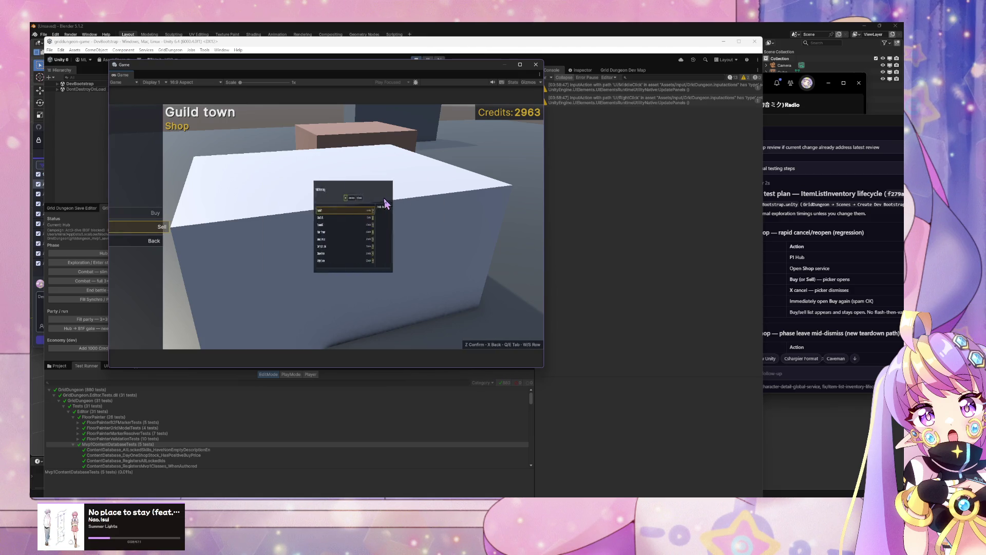
pyautogui.press('x')
pyautogui.press('z')
pyautogui.press('x')
pyautogui.press('z')
pyautogui.press('x')
# - Cycle the pause menu's Inventory, Equipment and Formation panels, then reopen Buy in the Shop with credits at 2963
pyautogui.press('x')
pyautogui.press('z')
pyautogui.press('s')
pyautogui.press('w')
pyautogui.press('z')
pyautogui.press('x')
pyautogui.press('s')
pyautogui.press('z')
pyautogui.press('x')
pyautogui.press('s')
pyautogui.press('z')
pyautogui.press('x')
pyautogui.press('s')
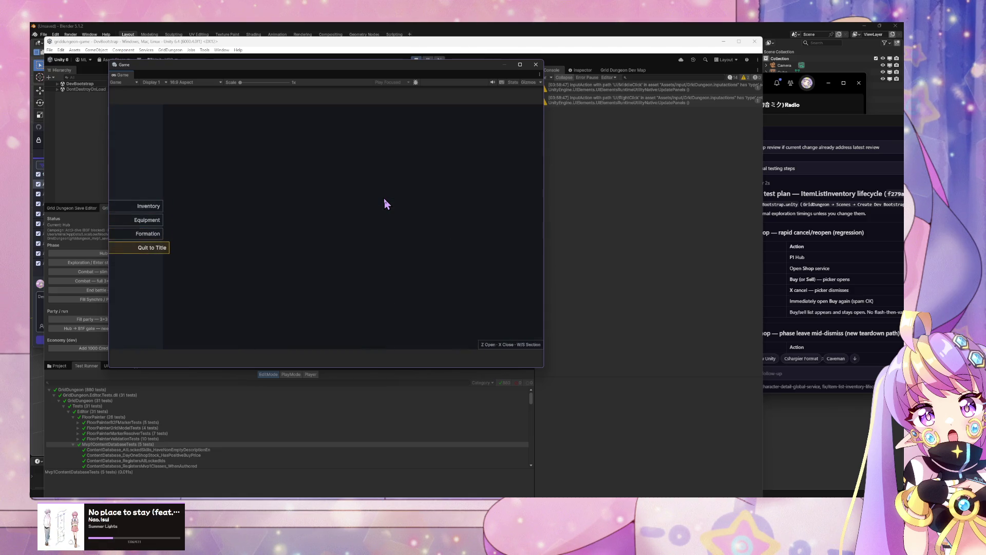
pyautogui.press('x')
pyautogui.press('z')
pyautogui.press('z')
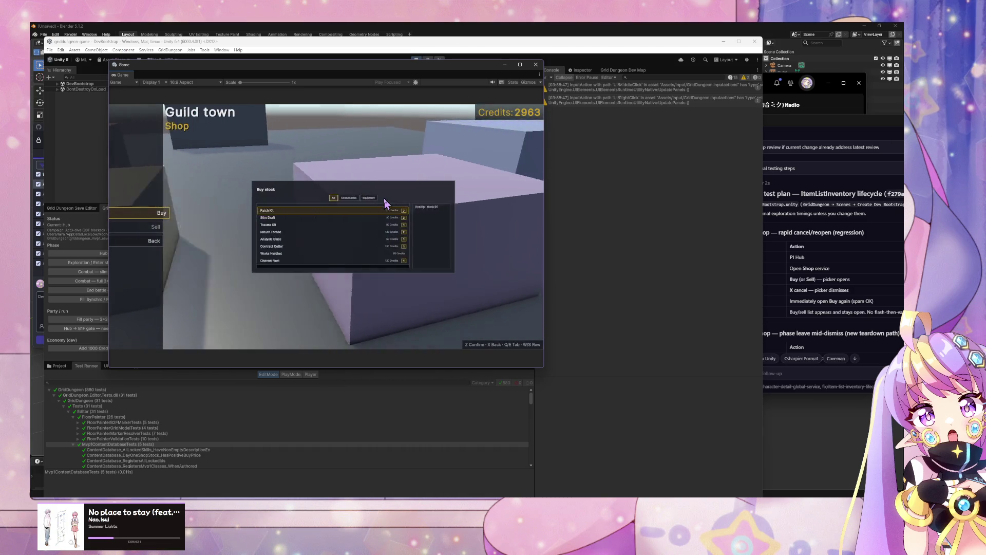
pyautogui.press('x')
pyautogui.click(876, 321)
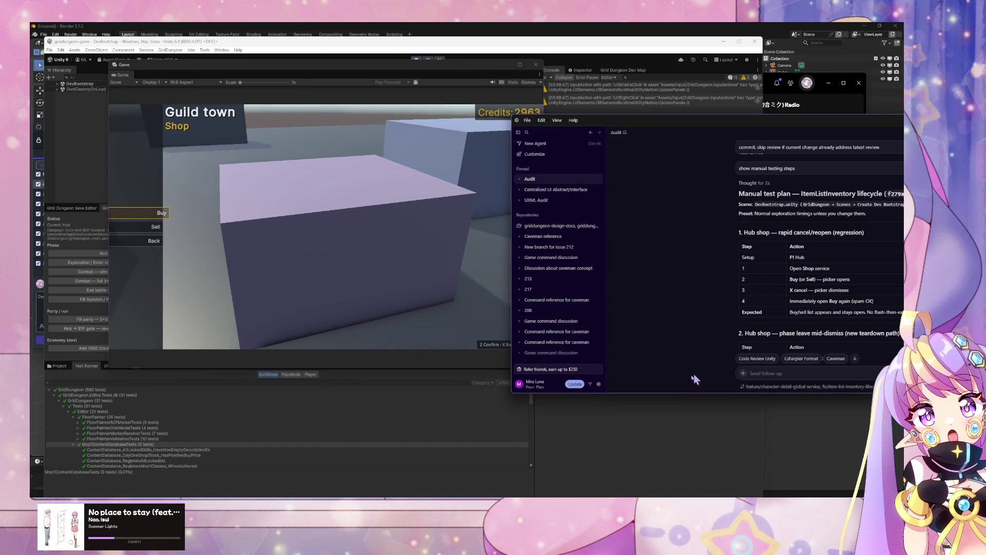
# - Report to the agent: 'Hub Shop test - dismissing picker has no transition out.'
pyautogui.write('1')
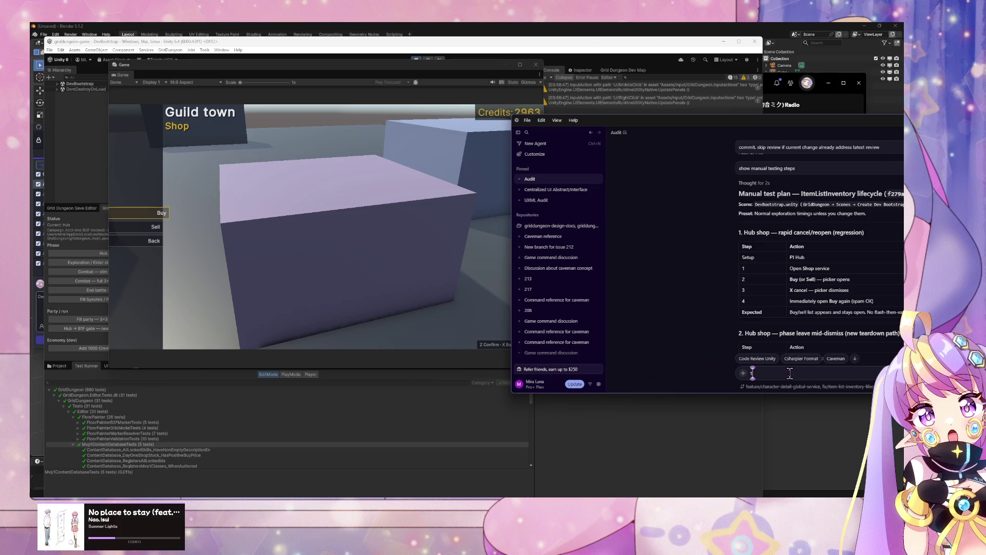
pyautogui.press('BackSpace')
pyautogui.write('Hub Shop test -')
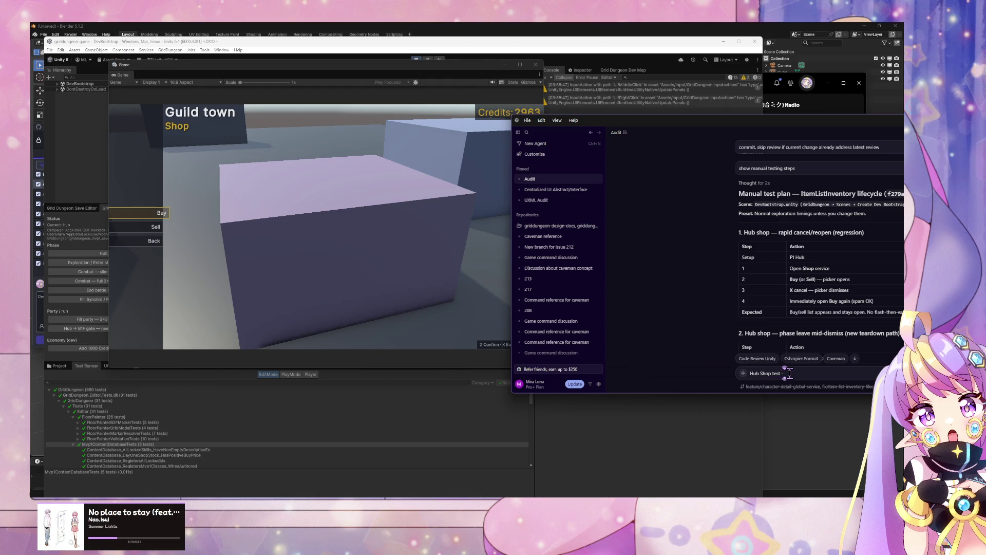
pyautogui.write(' dismissing')
pyautogui.write(' picker')
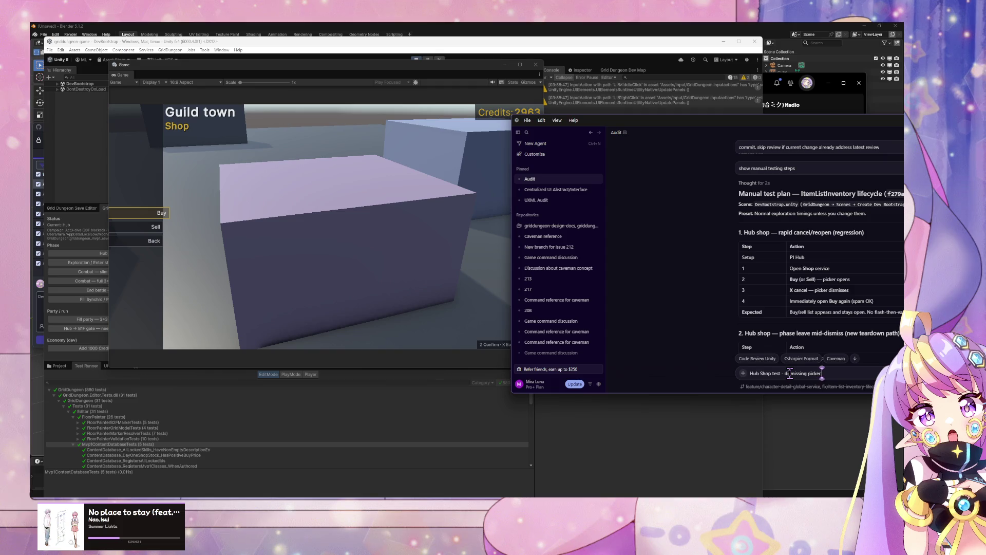
pyautogui.write(' has no')
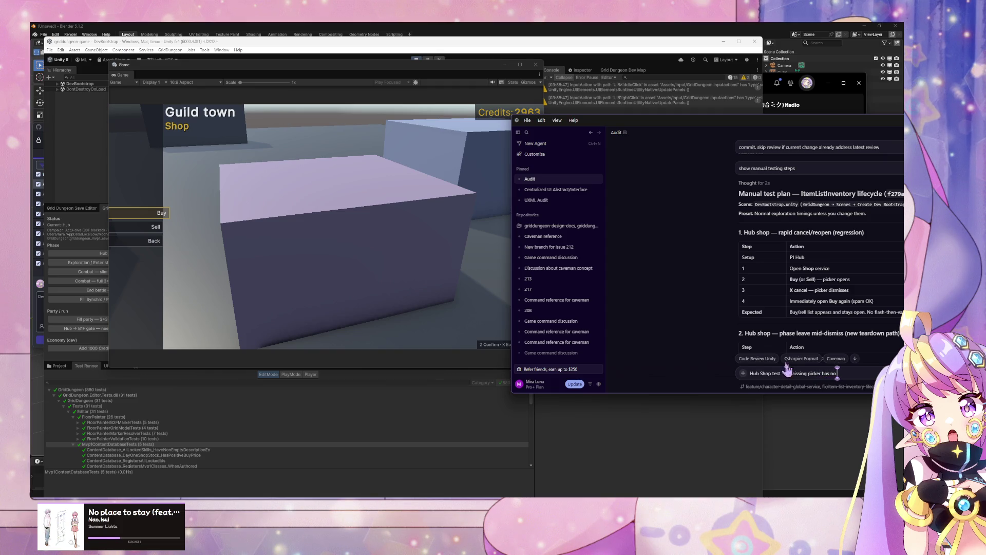
pyautogui.scroll(-2, 823, 333)
pyautogui.write(' tra')
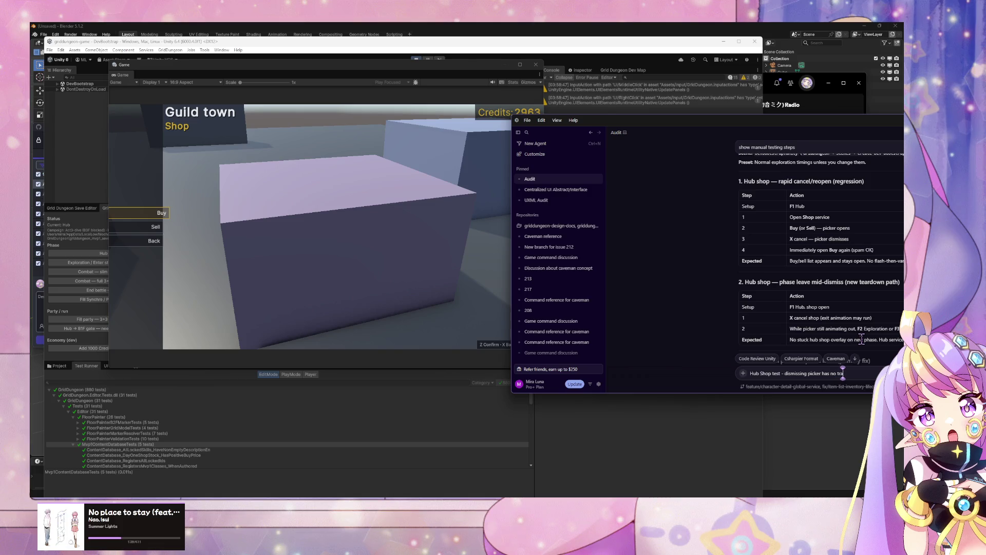
pyautogui.write('nsition out.')
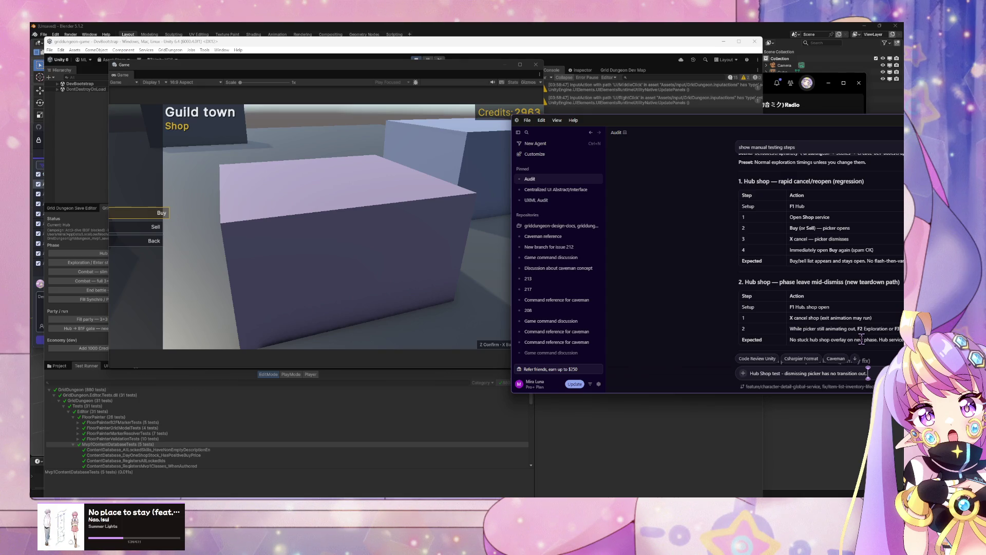
pyautogui.write(' tab m')
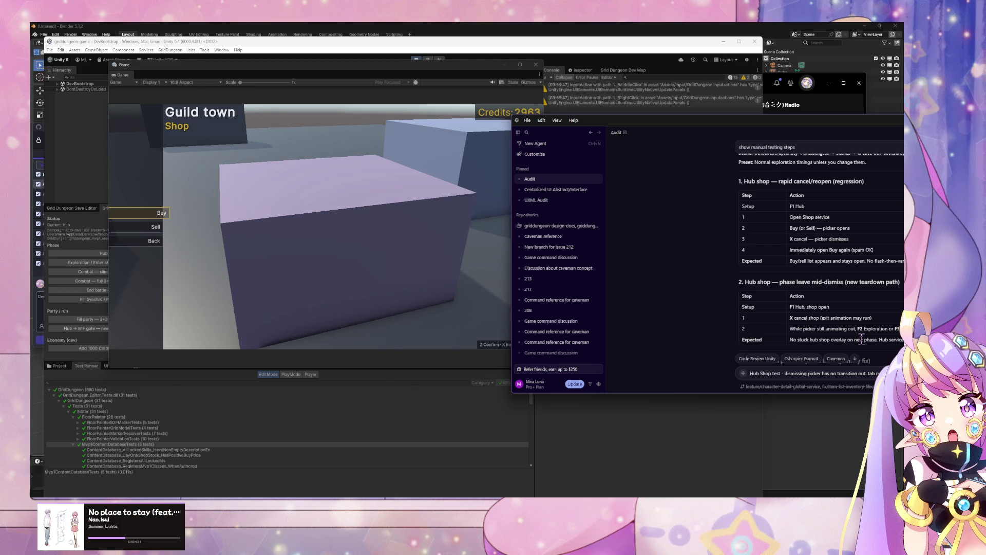
pyautogui.press('Return')
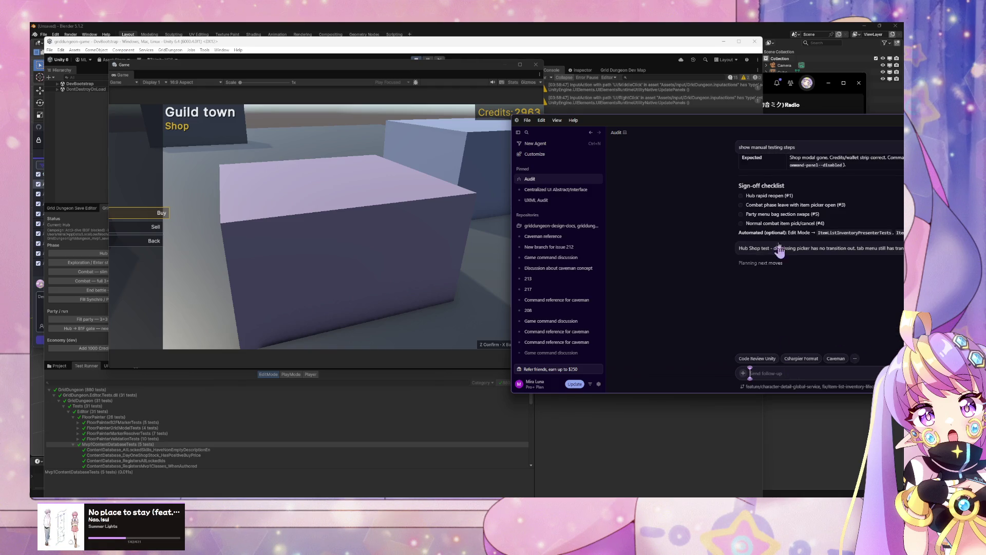
pyautogui.moveTo(711, 125); pyautogui.dragTo(609, 125)
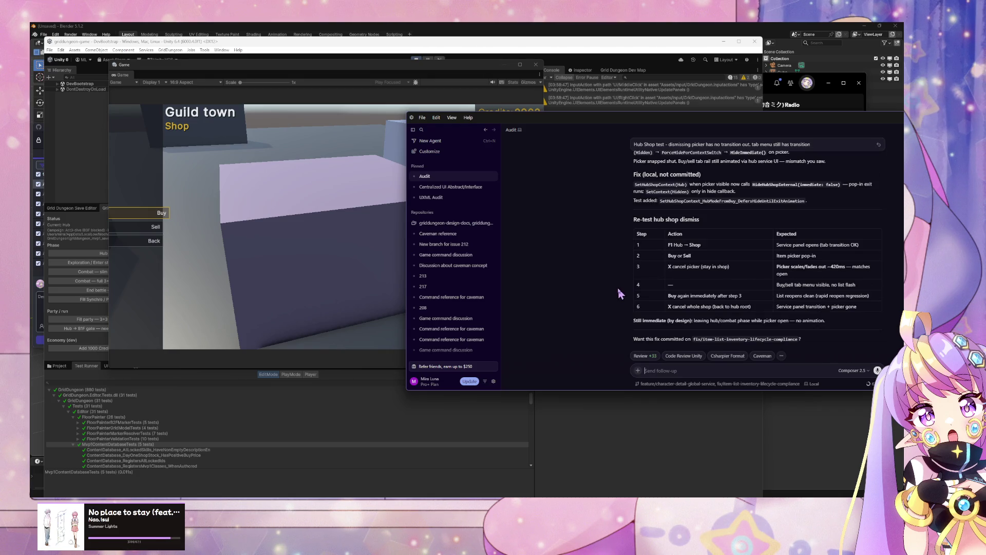
# - Bring the Unity editor back in front of Cursor after reading the agent's fix
pyautogui.click(415, 55)
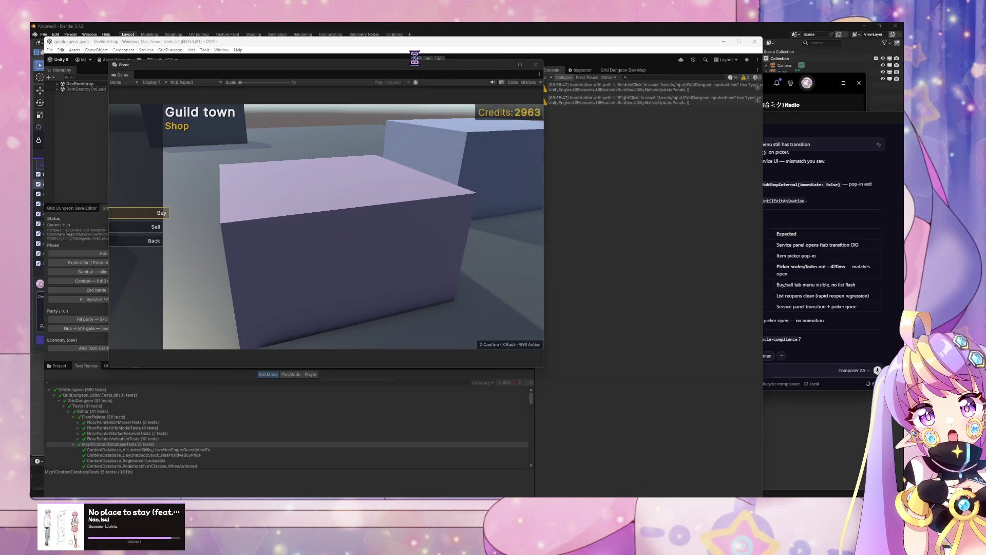
# - Restart play mode so Unity recompiles and loads the uncommitted dismiss fix
pyautogui.click(416, 59)
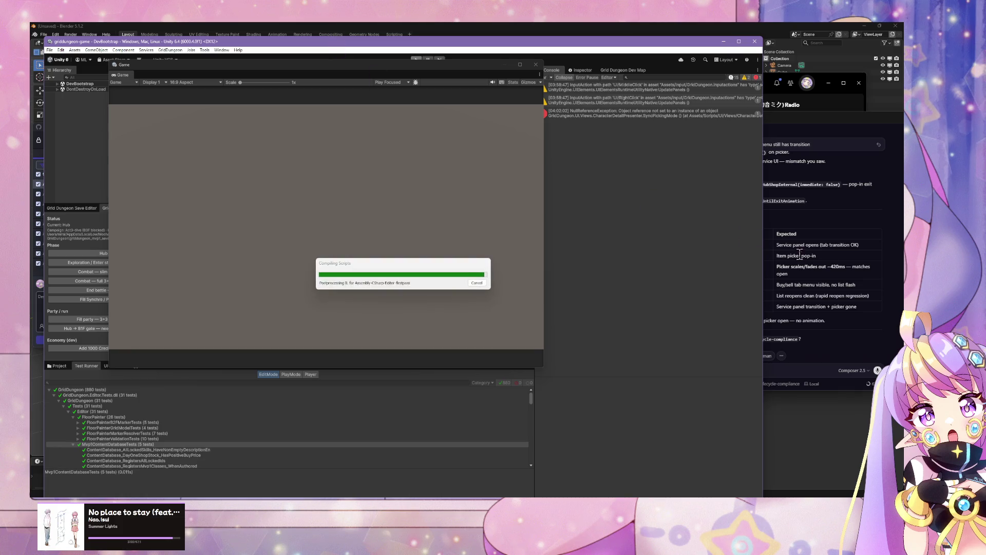
pyautogui.click(822, 279)
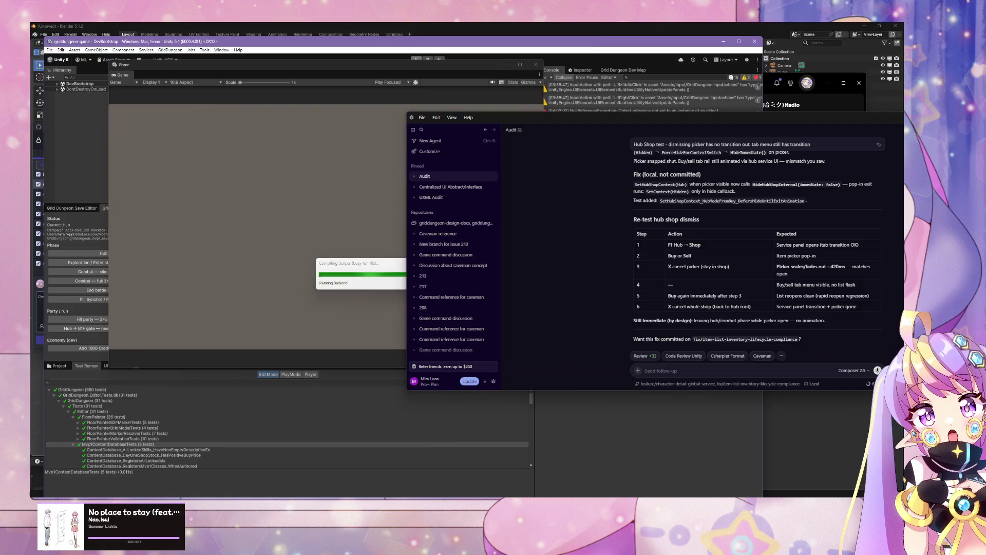
pyautogui.press('super+d')
pyautogui.press('super+d')
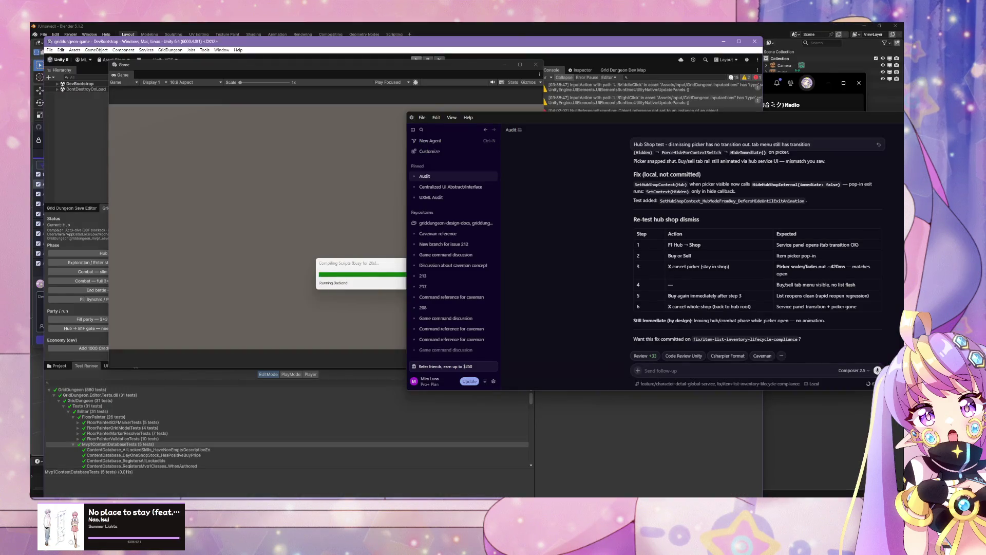
pyautogui.click(417, 59)
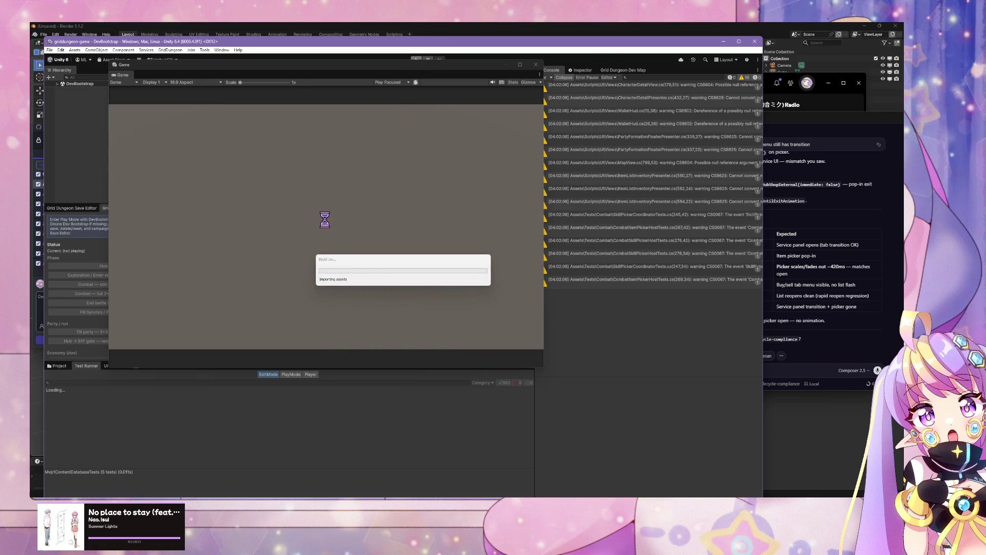
pyautogui.click(803, 366)
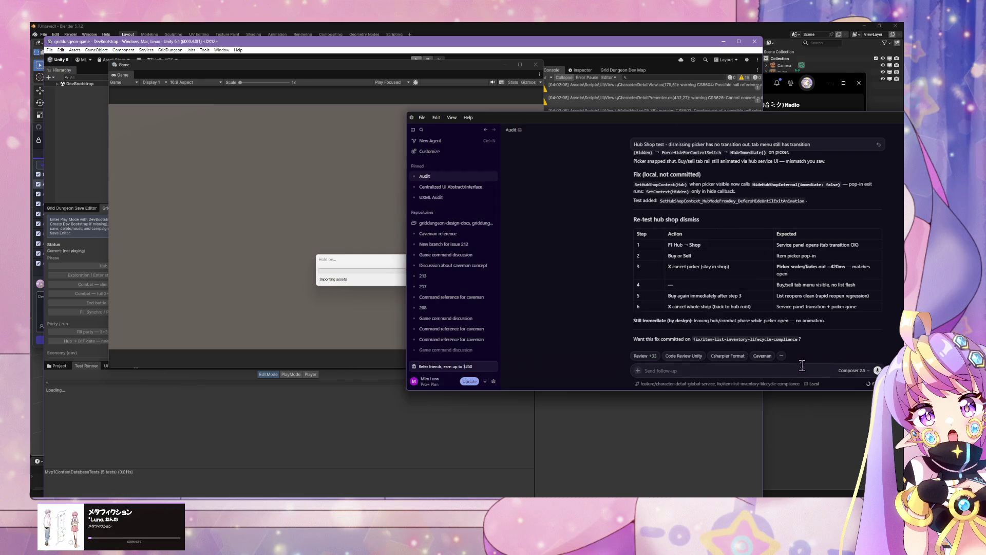
pyautogui.scroll(3, 681, 271)
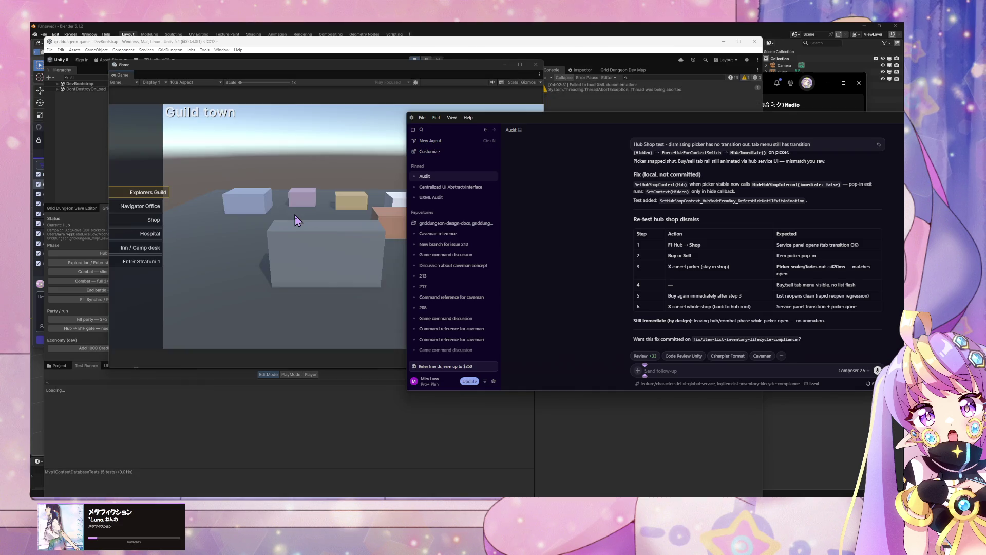
# - Re-test the pause menu by opening and closing Inventory, then entering Equipment
pyautogui.click(349, 224)
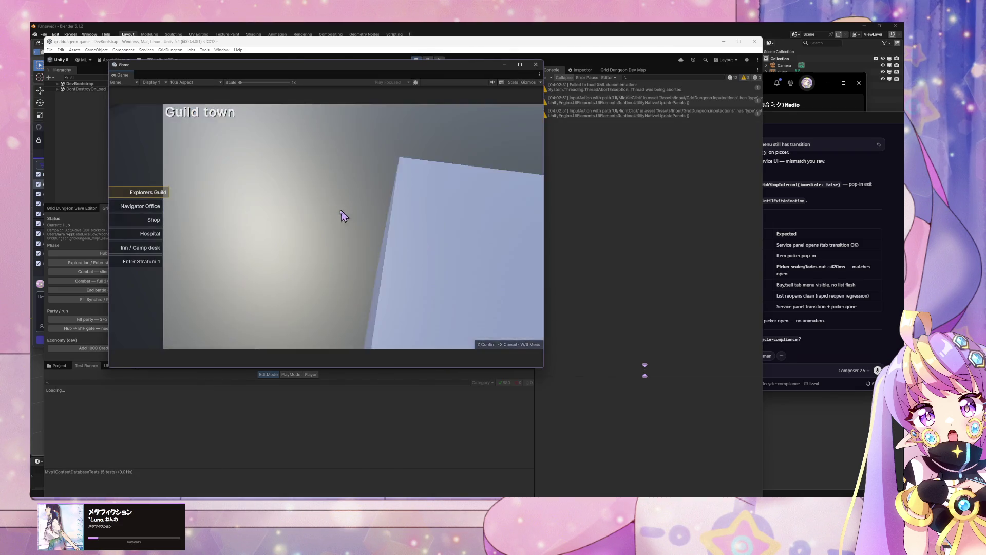
pyautogui.press('s')
pyautogui.press('z')
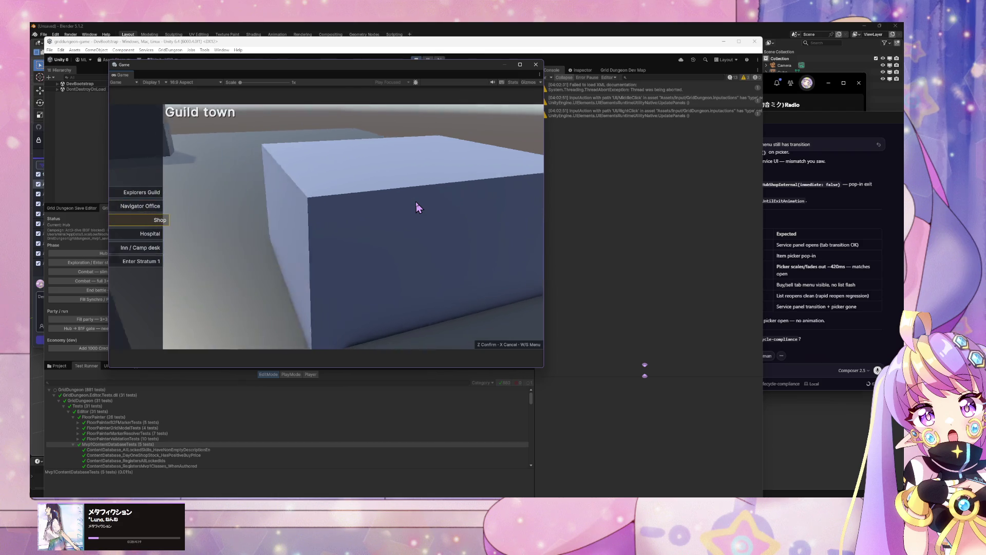
pyautogui.press('z')
pyautogui.press('x')
pyautogui.press('z')
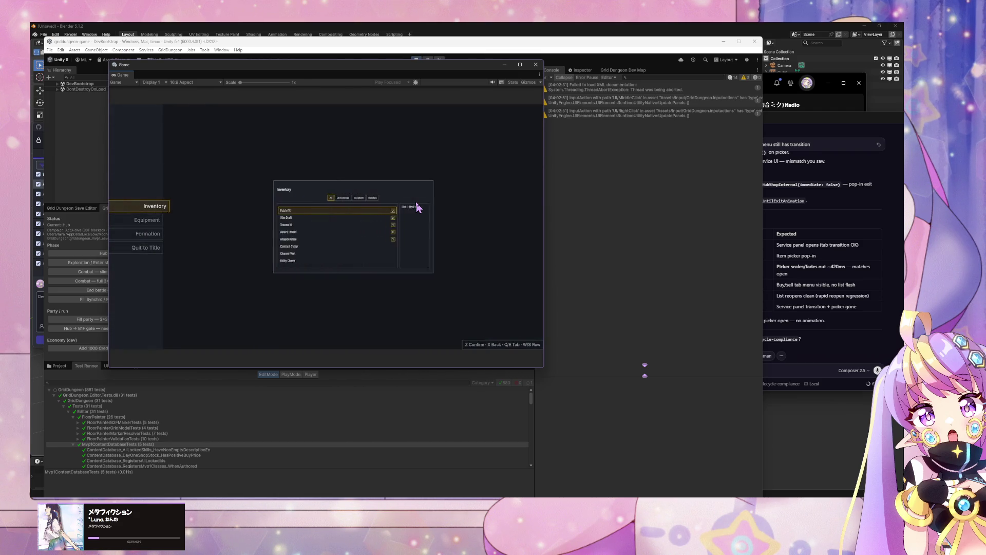
pyautogui.press('x')
pyautogui.press('s')
pyautogui.press('z')
# - Browse and back out of Breaker's equipment slots and the member picker, then close the pause menu
pyautogui.press('z')
pyautogui.press('x')
pyautogui.press('z')
pyautogui.press('z')
pyautogui.press('x')
pyautogui.press('z')
pyautogui.press('x')
pyautogui.press('z')
pyautogui.press('x')
pyautogui.press('x')
pyautogui.press('z')
# - Open and cancel the Shop's Buy and Sell pickers, then leave to the town menu
pyautogui.press('x')
pyautogui.press('z')
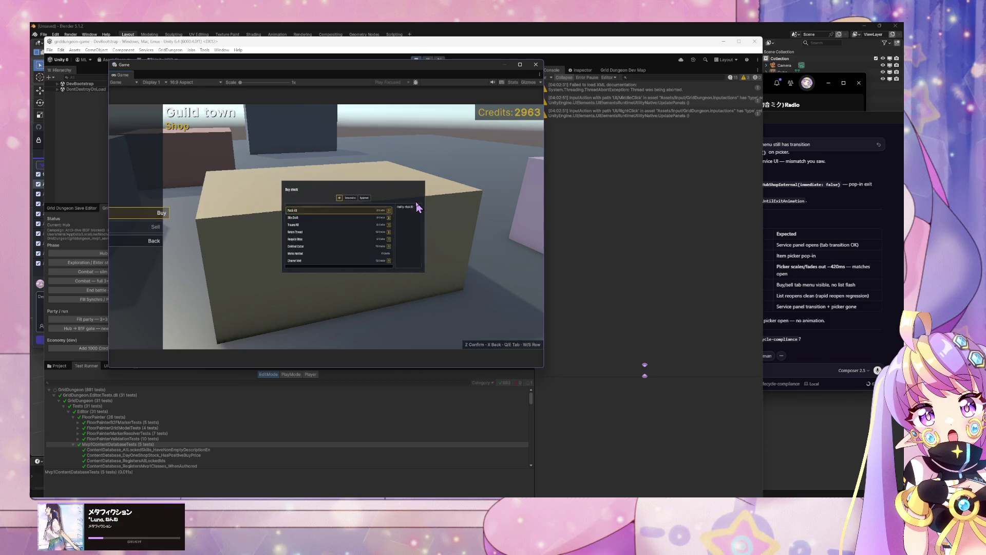
pyautogui.press('x')
pyautogui.press('z')
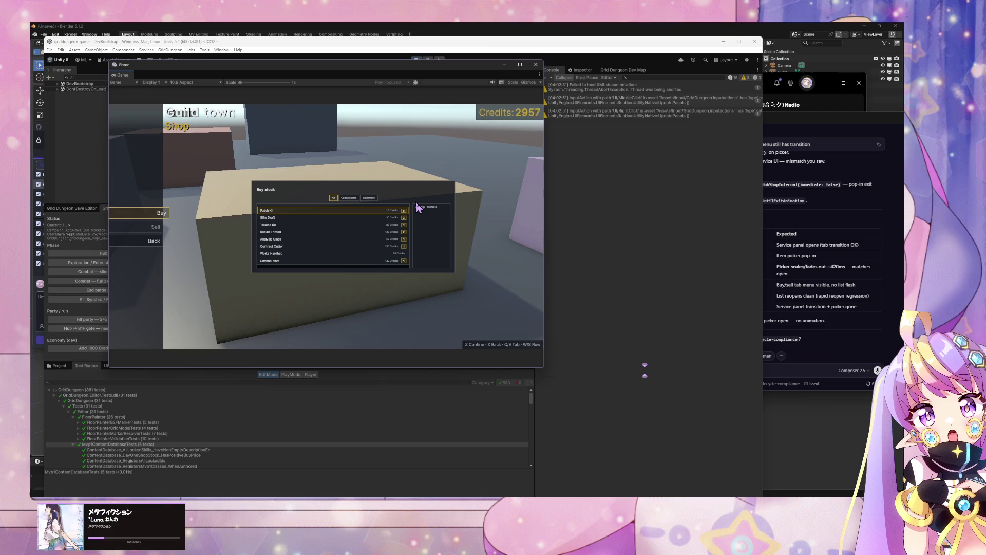
pyautogui.press('z')
pyautogui.press('s')
pyautogui.press('z')
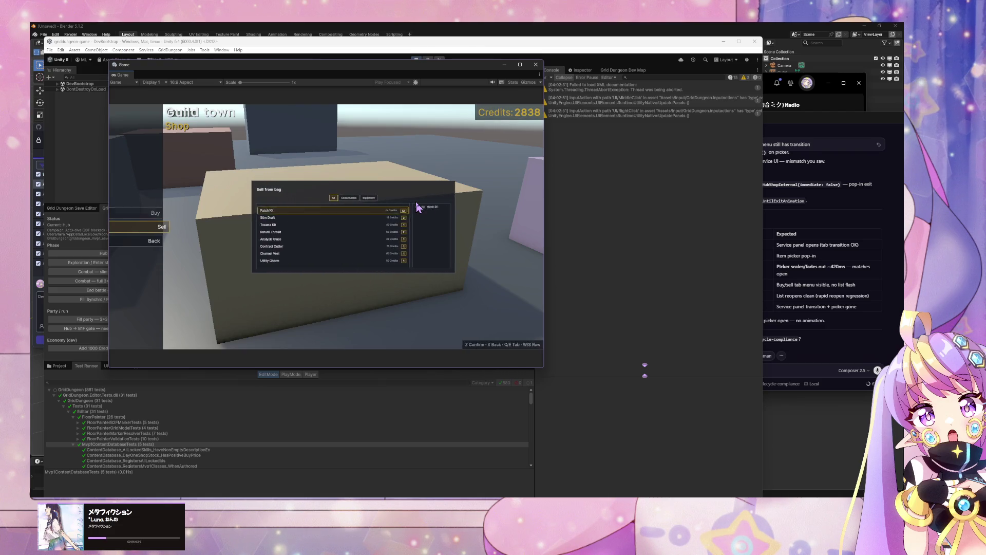
pyautogui.press('x')
pyautogui.press('x')
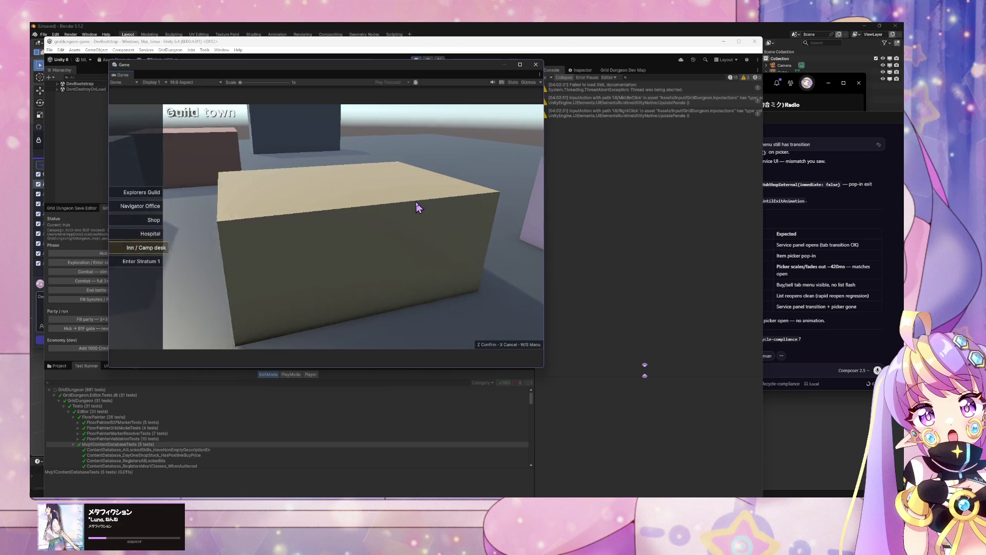
pyautogui.click(817, 226)
# - Scroll the agent chat to the Hub shop and Combat item picker test tables
pyautogui.scroll(5, 817, 226)
pyautogui.scroll(10, 817, 226)
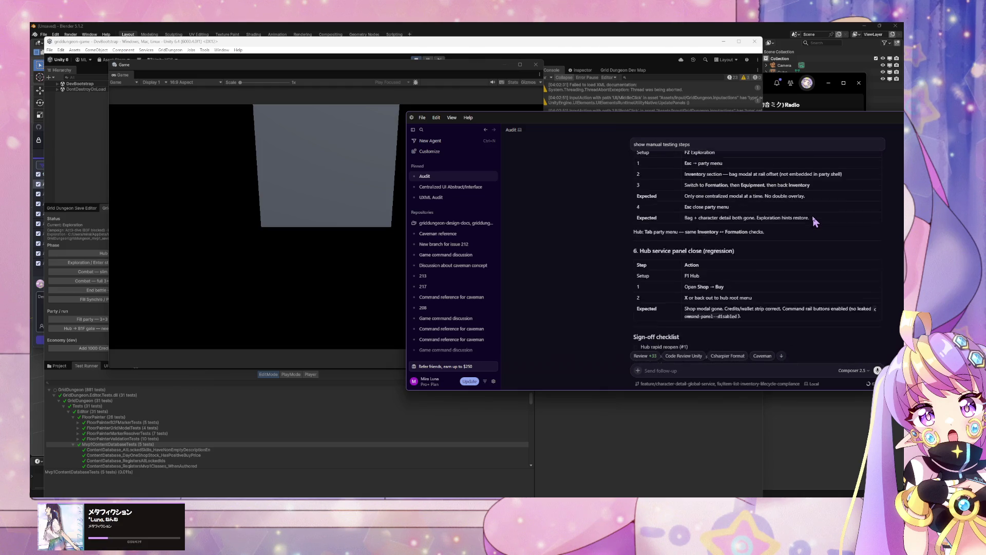
pyautogui.scroll(5, 817, 221)
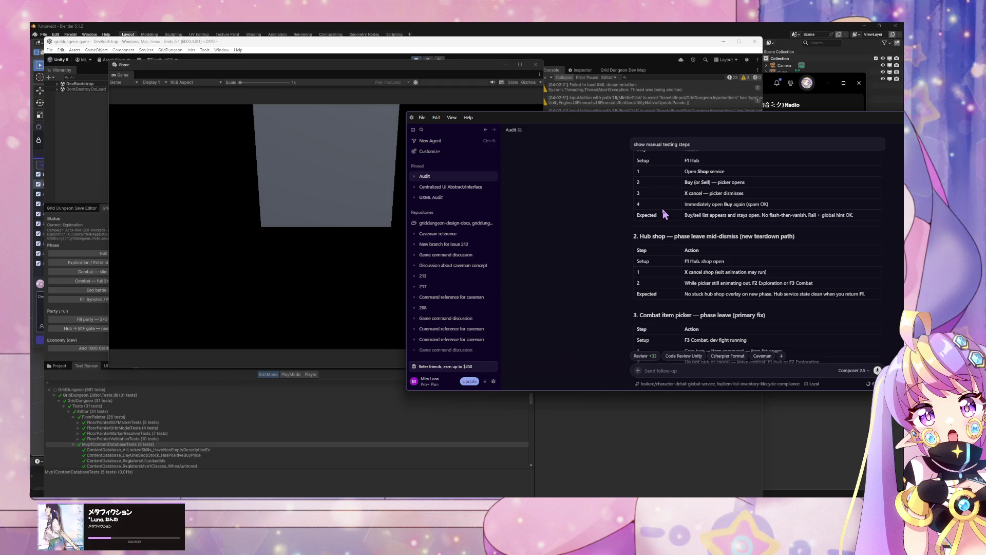
pyautogui.scroll(-2, 663, 211)
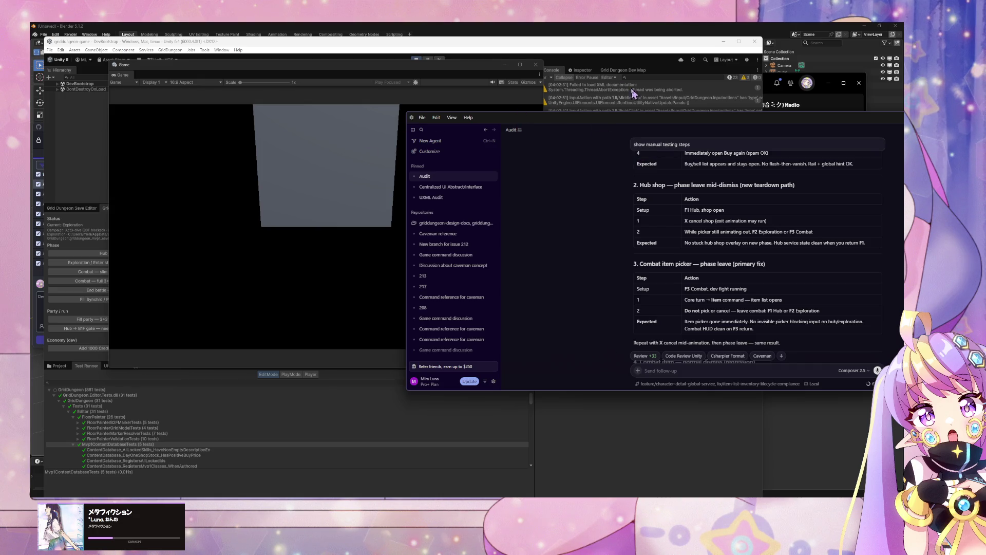
pyautogui.moveTo(606, 115); pyautogui.dragTo(747, 117)
pyautogui.click(378, 190)
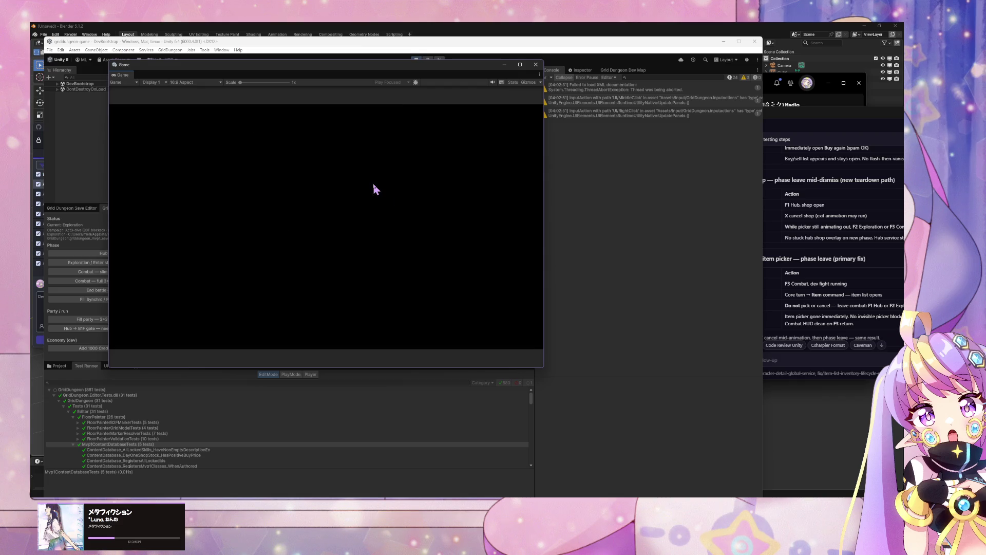
# - Load the s1_B2F dungeon floor and start a combat encounter
pyautogui.press('F1')
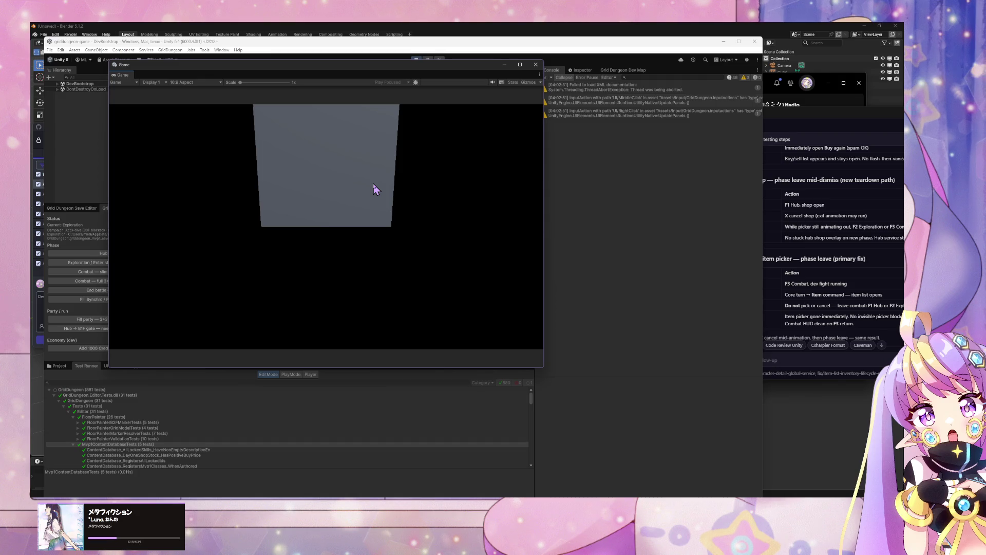
pyautogui.press('F2')
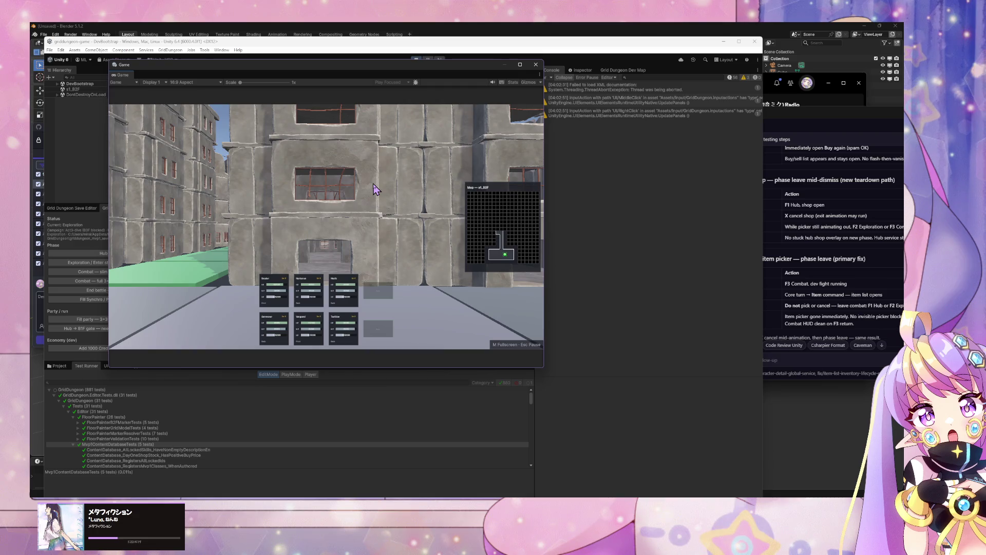
pyautogui.press('q')
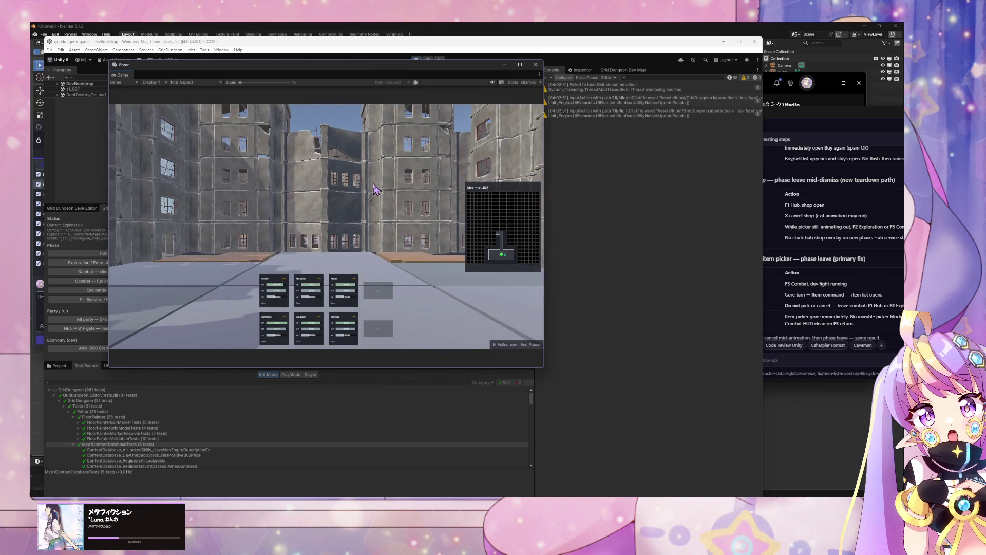
pyautogui.press('F3')
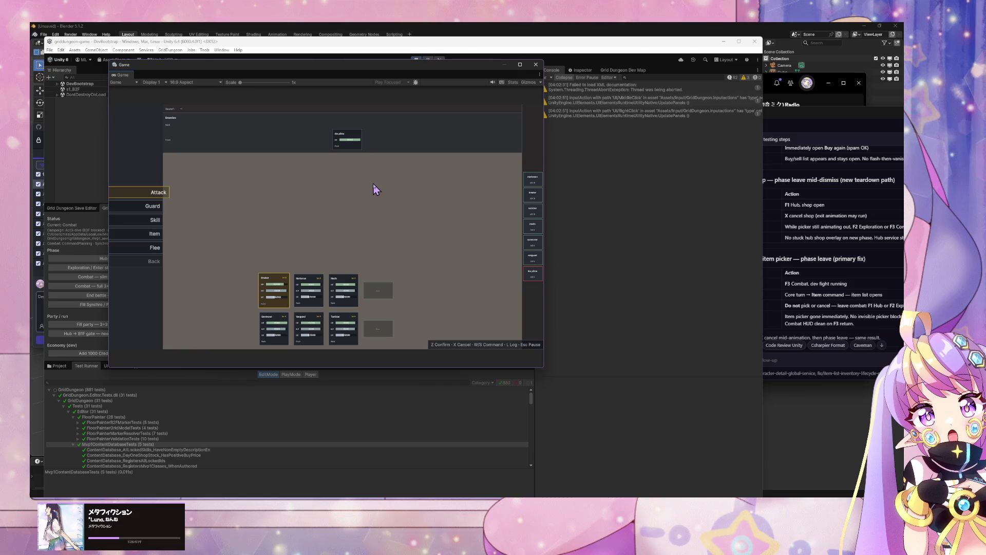
# - Open and cancel the combat Item list, reopen it, then jump to the hub and back to exploration
pyautogui.press('s')
pyautogui.press('s')
pyautogui.press('s')
pyautogui.press('z')
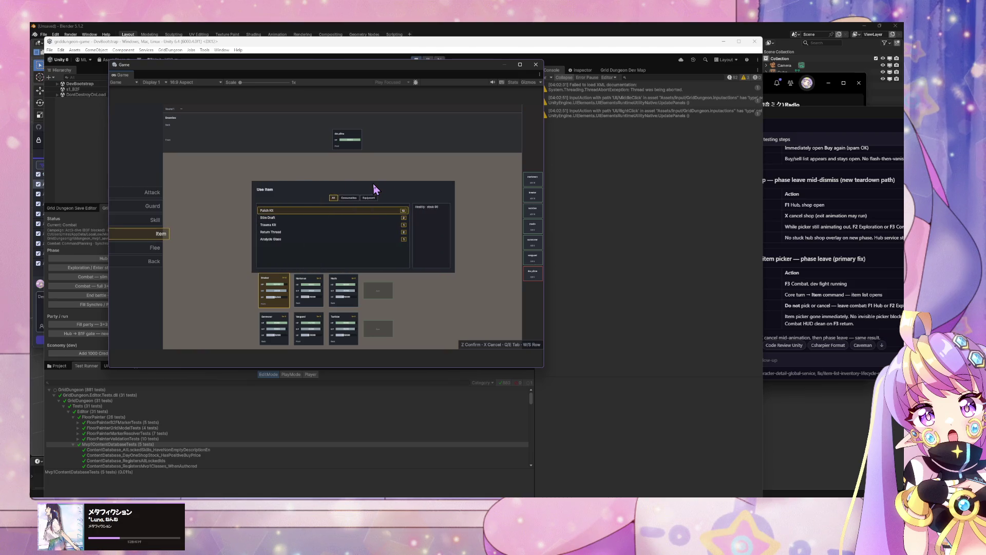
pyautogui.press('x')
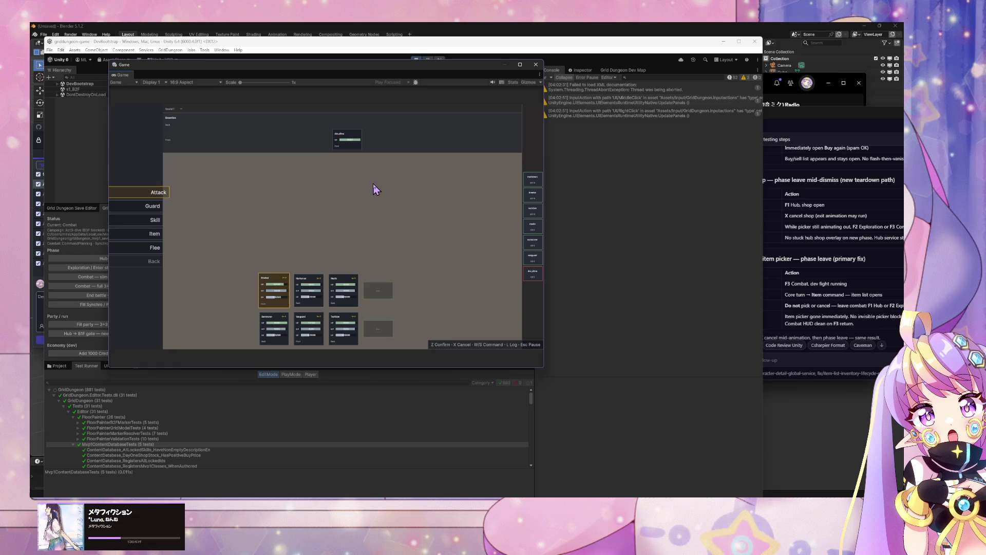
pyautogui.press('s')
pyautogui.press('s')
pyautogui.press('s')
pyautogui.press('z')
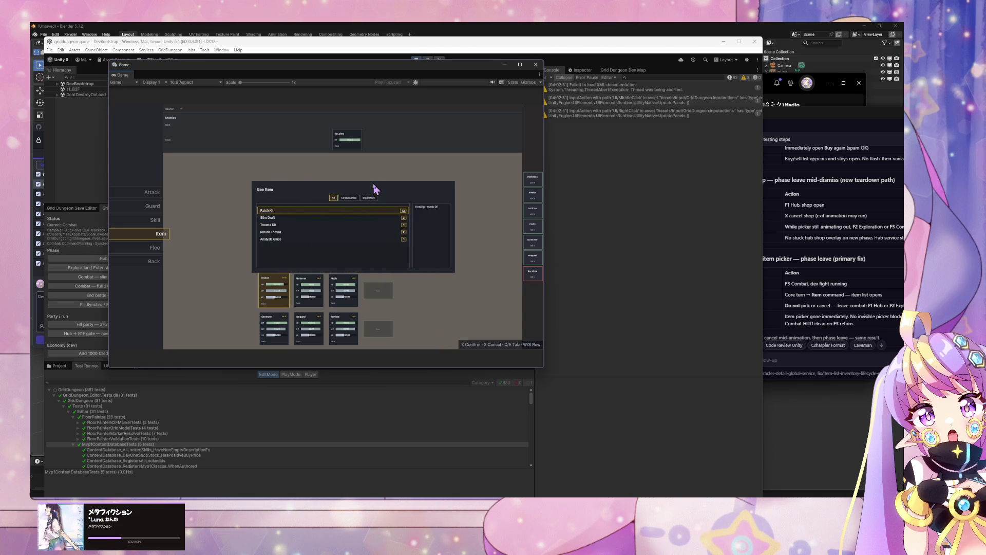
pyautogui.press('F1')
pyautogui.press('F2')
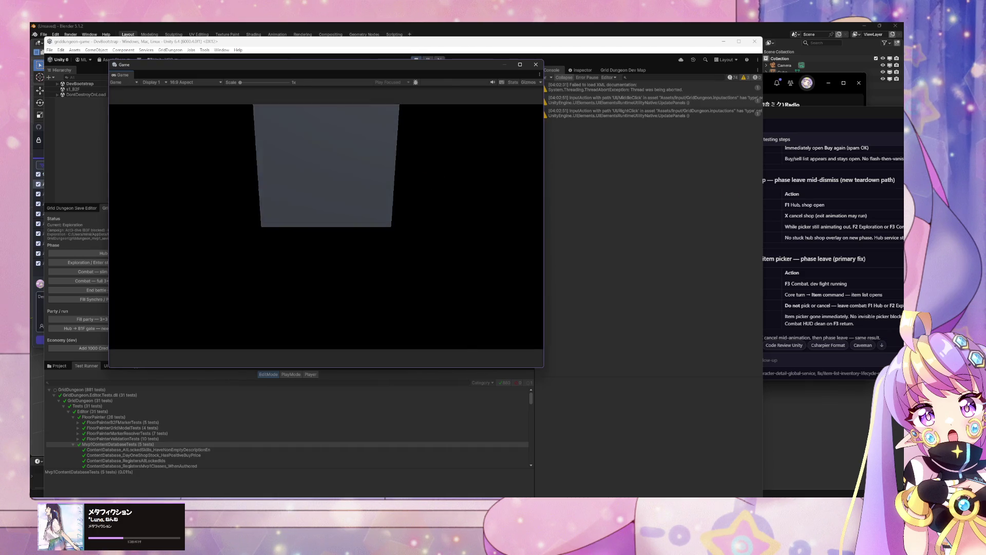
pyautogui.click(859, 313)
# - Scroll the agent chat to the section 5 Party menu bag test steps
pyautogui.scroll(-3, 846, 311)
pyautogui.scroll(-3, 845, 307)
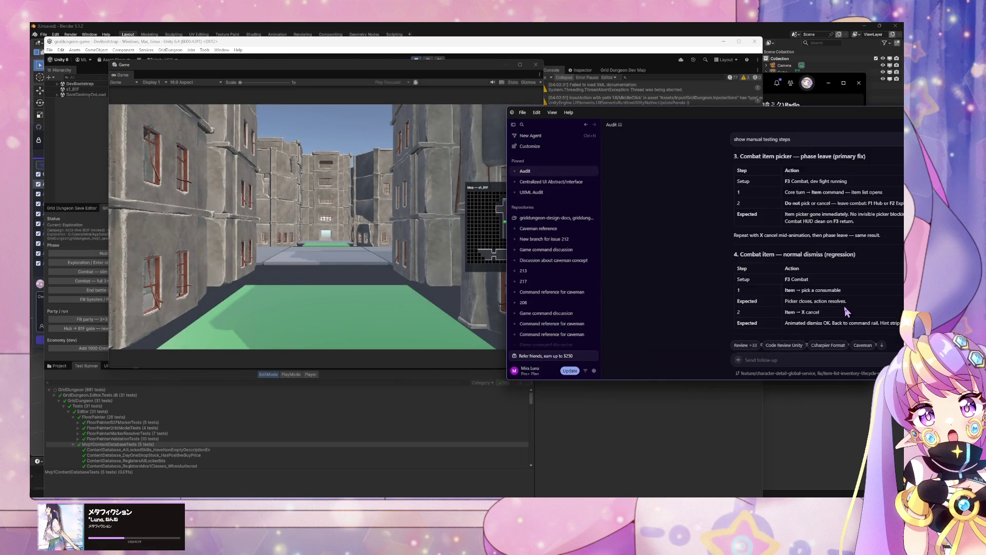
pyautogui.scroll(-1, 845, 311)
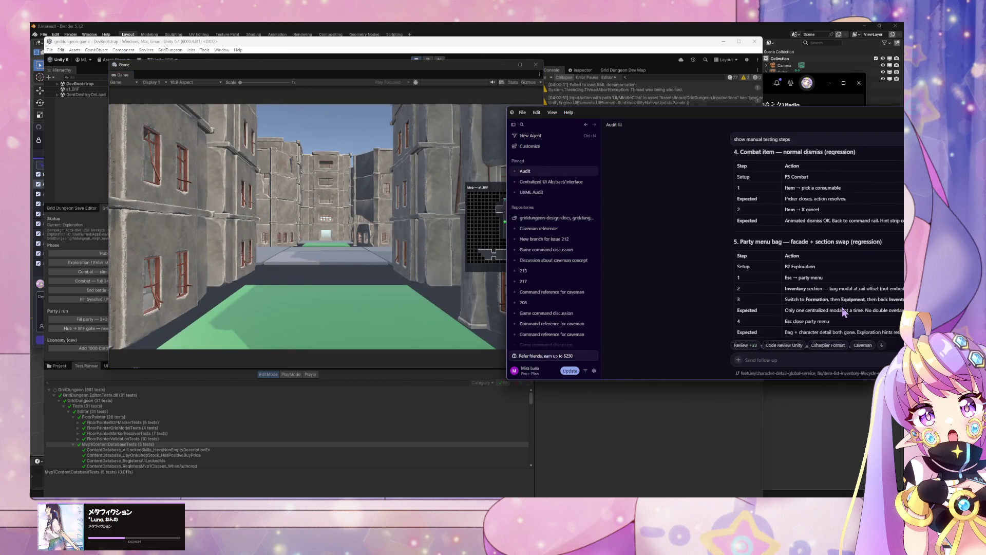
pyautogui.scroll(-1, 843, 309)
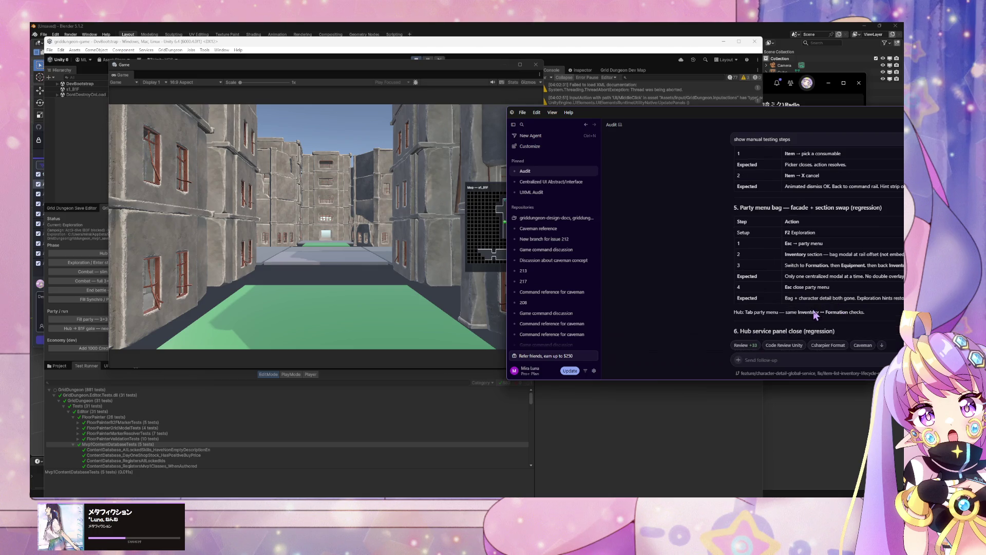
pyautogui.moveTo(648, 116)
pyautogui.mouseDown()
pyautogui.moveTo(551, 117)
pyautogui.moveTo(649, 113)
pyautogui.mouseUp()
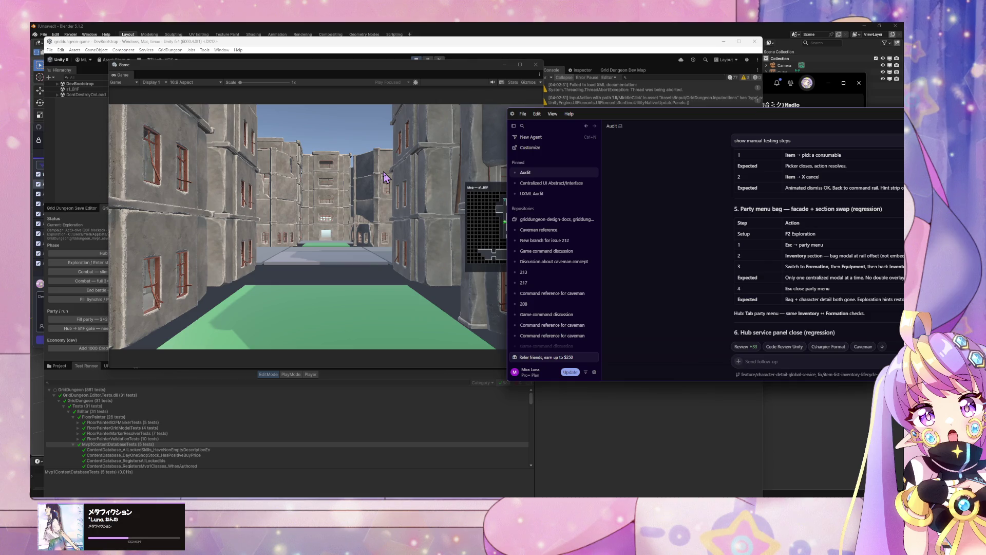
# - Open the party menu and cycle through its Inventory, Equipment and Formation sections
pyautogui.click(385, 177)
pyautogui.press('Escape')
pyautogui.press('s')
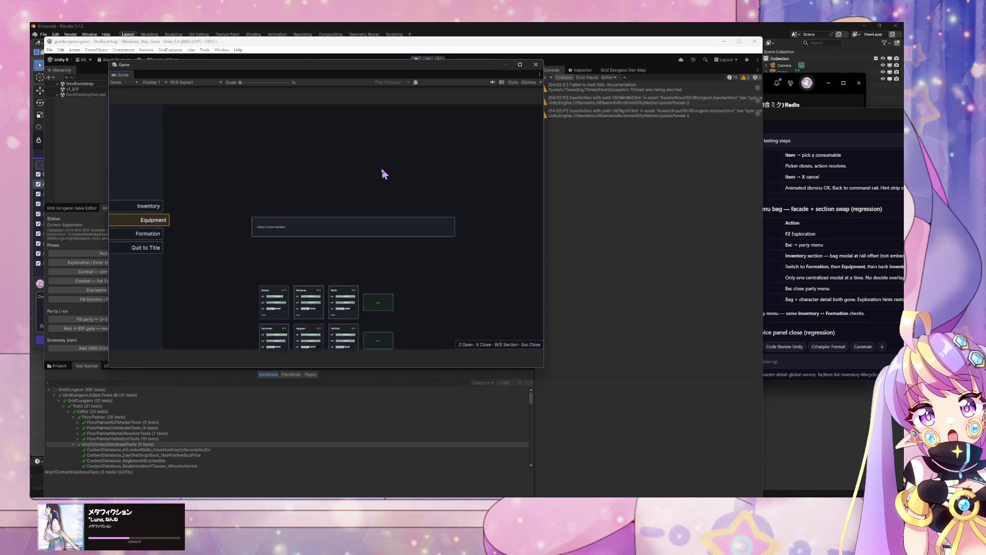
pyautogui.press('s')
pyautogui.press('w')
pyautogui.press('w')
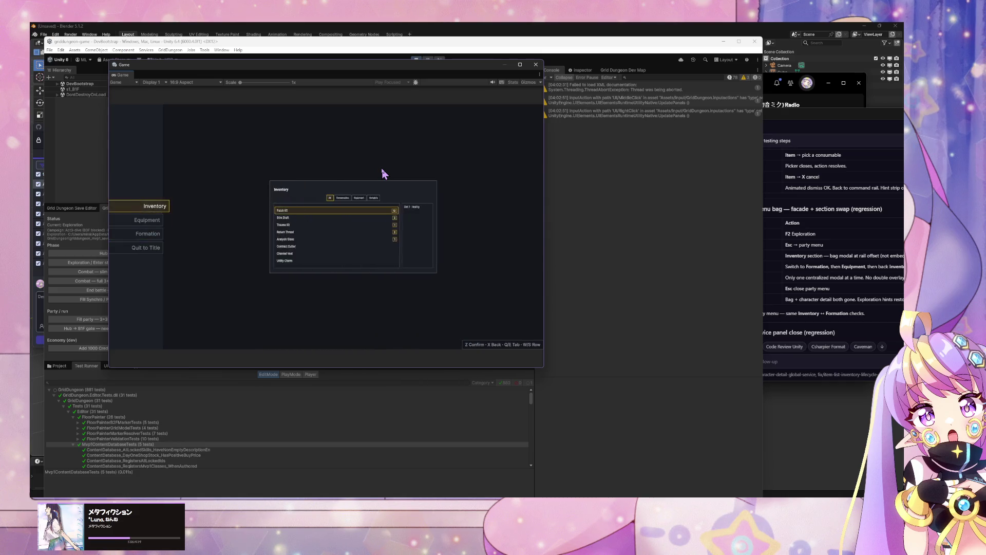
pyautogui.press('s')
pyautogui.press('s')
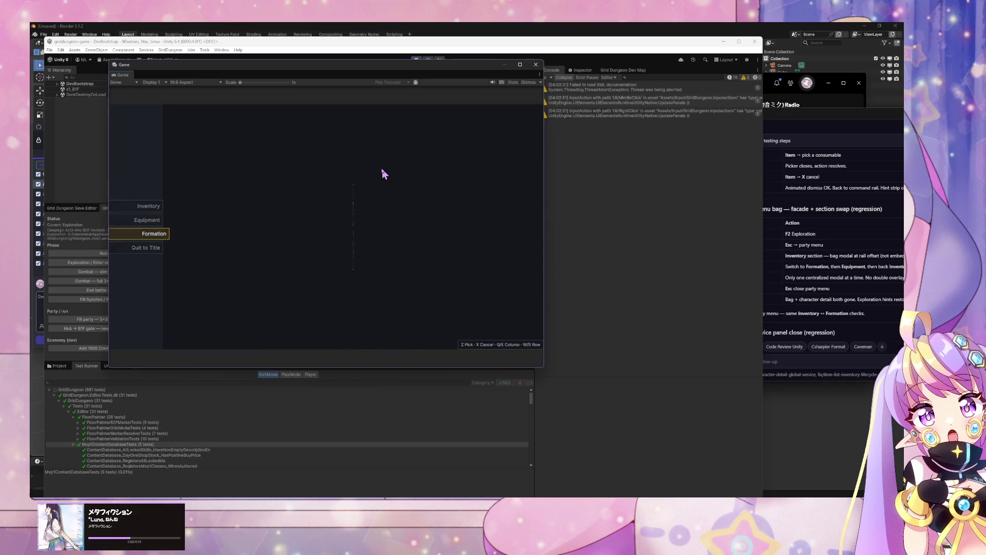
pyautogui.press('s')
pyautogui.press('w')
pyautogui.press('w')
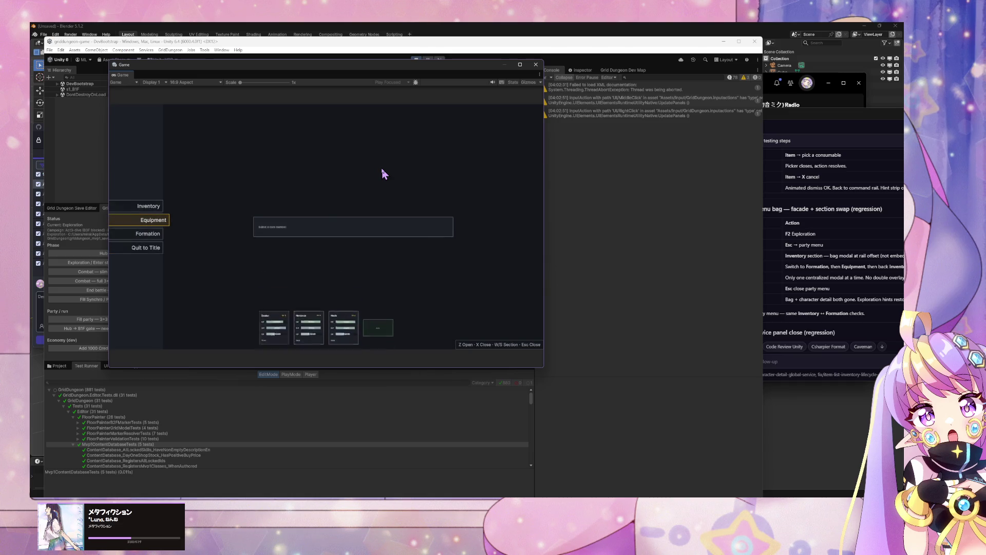
pyautogui.press('w')
pyautogui.press('s')
# - Open Breaker's equipment slots, toggle sections, close the party menu and step forward
pyautogui.press('z')
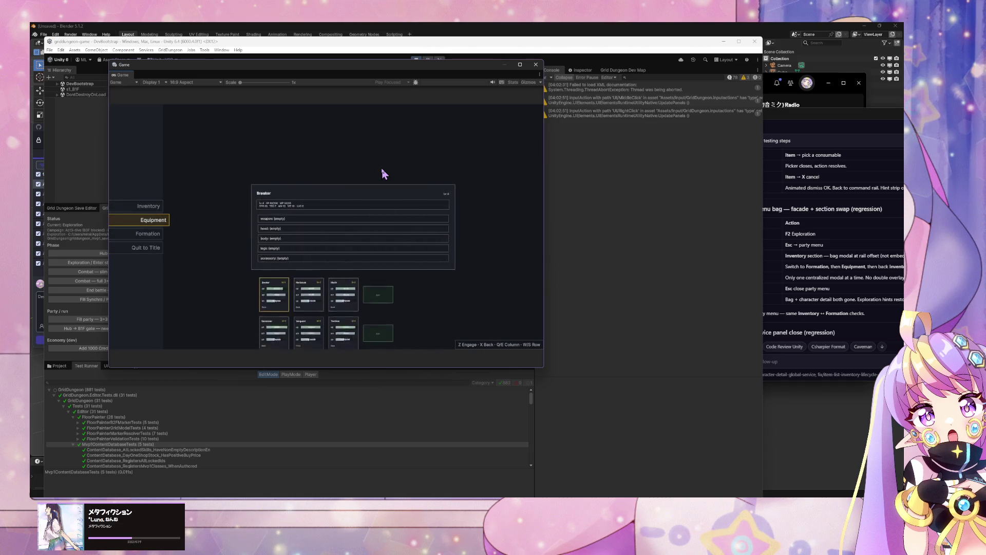
pyautogui.press('s')
pyautogui.press('w')
pyautogui.press('s')
pyautogui.press('w')
pyautogui.press('w')
pyautogui.press('Escape')
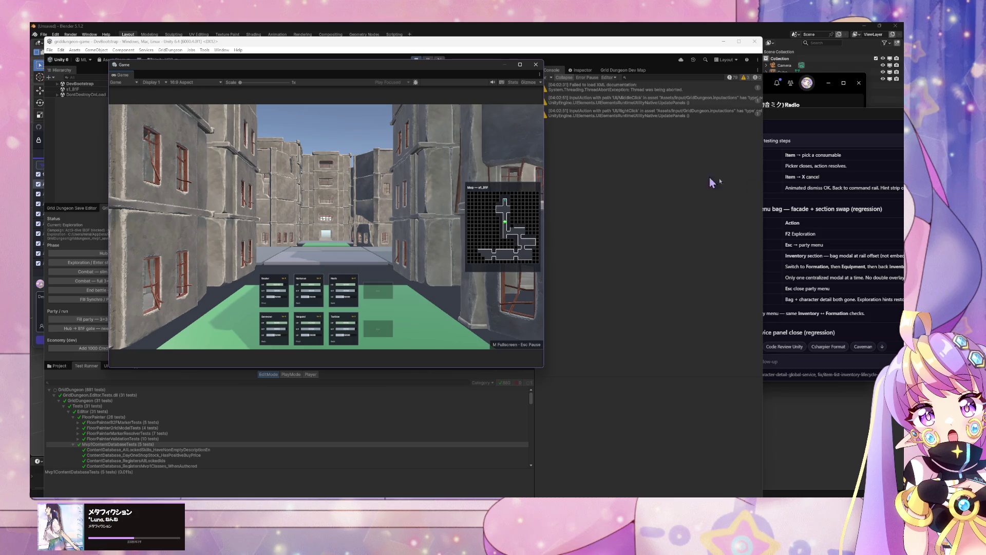
pyautogui.click(890, 282)
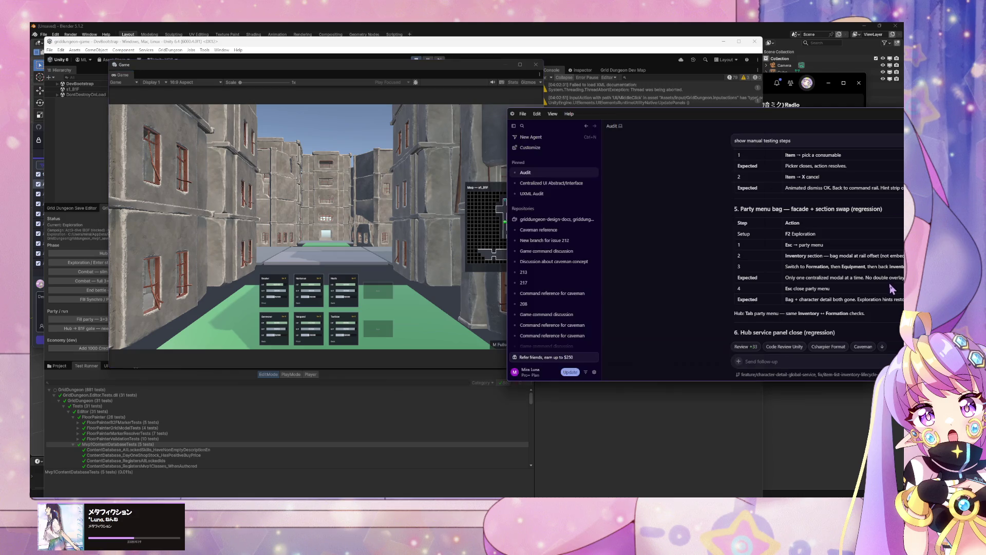
pyautogui.click(373, 200)
pyautogui.press('Escape')
pyautogui.press('Escape')
pyautogui.press('w')
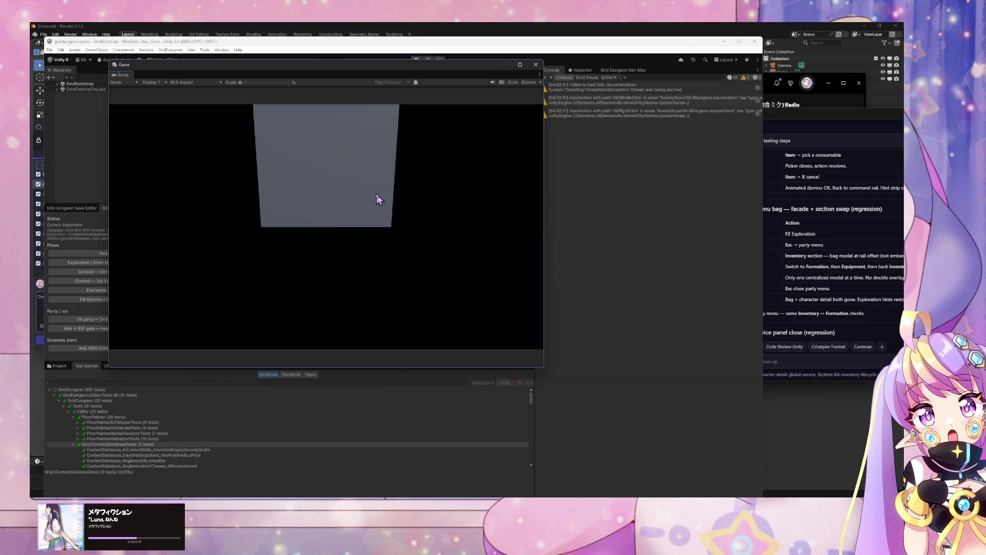
# - Open and close the Shop, Explorers Guild and Navigator Office, then leave the hub
pyautogui.press('s')
pyautogui.press('s')
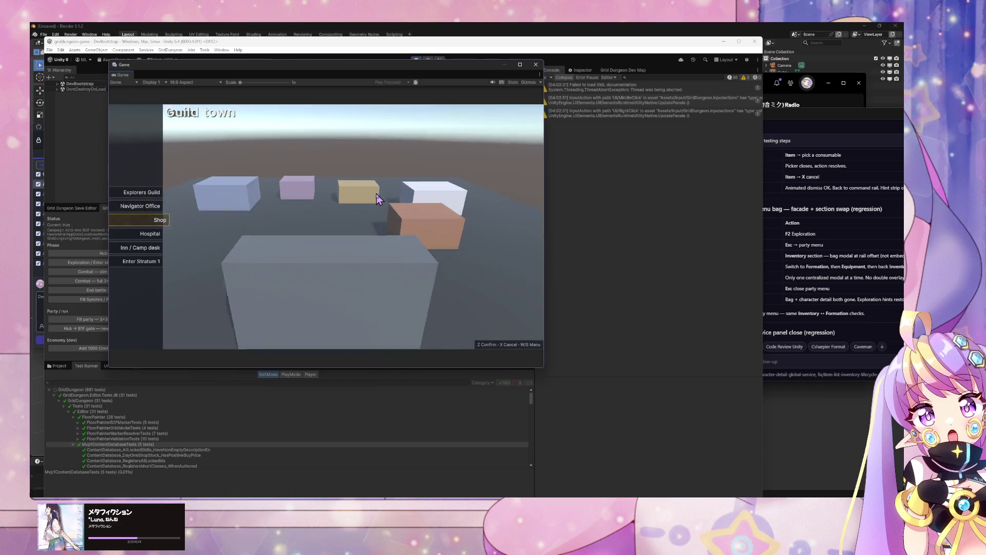
pyautogui.press('z')
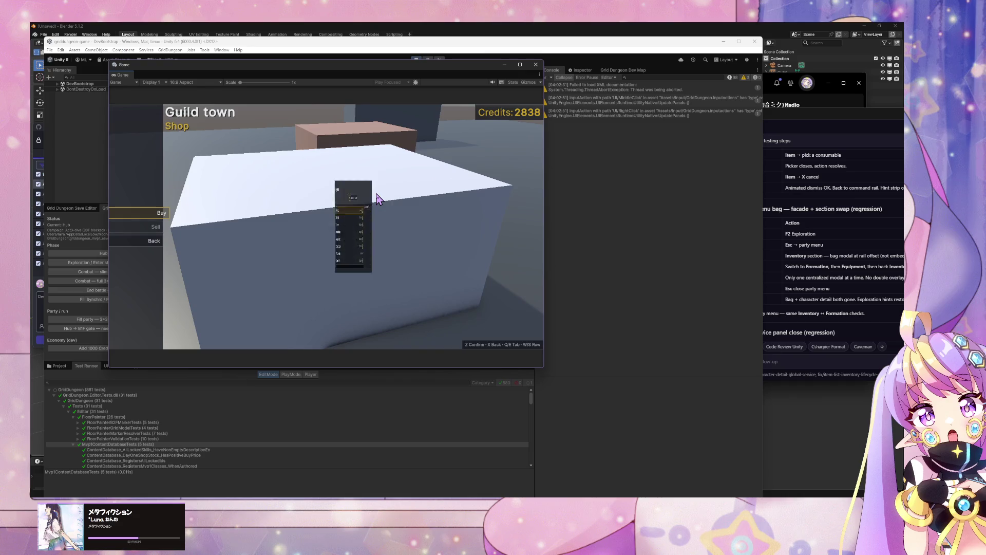
pyautogui.press('x')
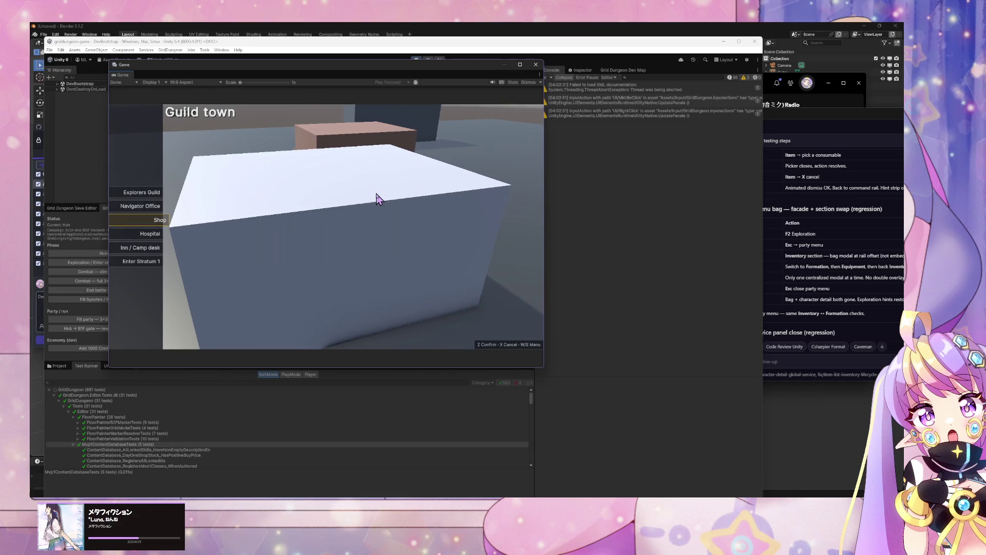
pyautogui.press('w')
pyautogui.press('w')
pyautogui.press('z')
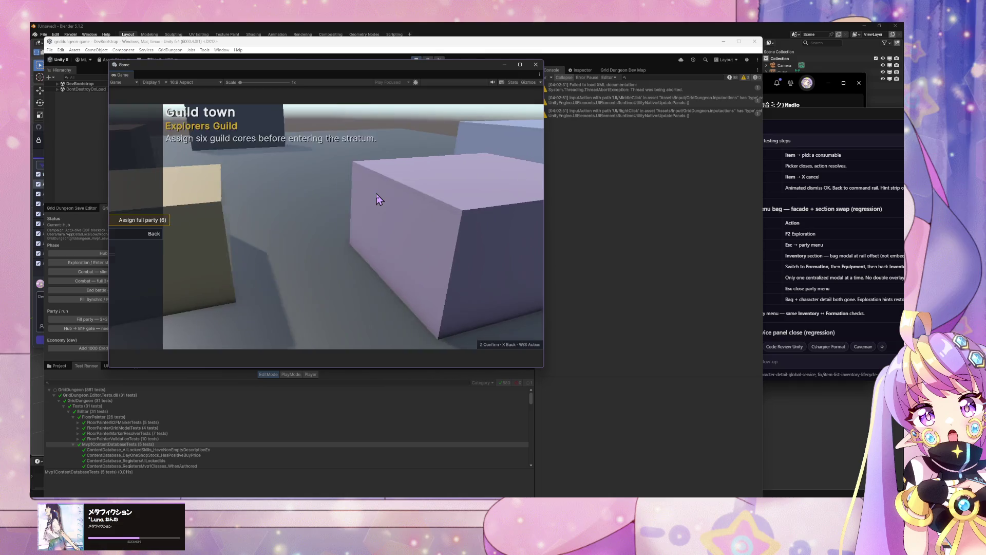
pyautogui.press('x')
pyautogui.press('s')
pyautogui.press('z')
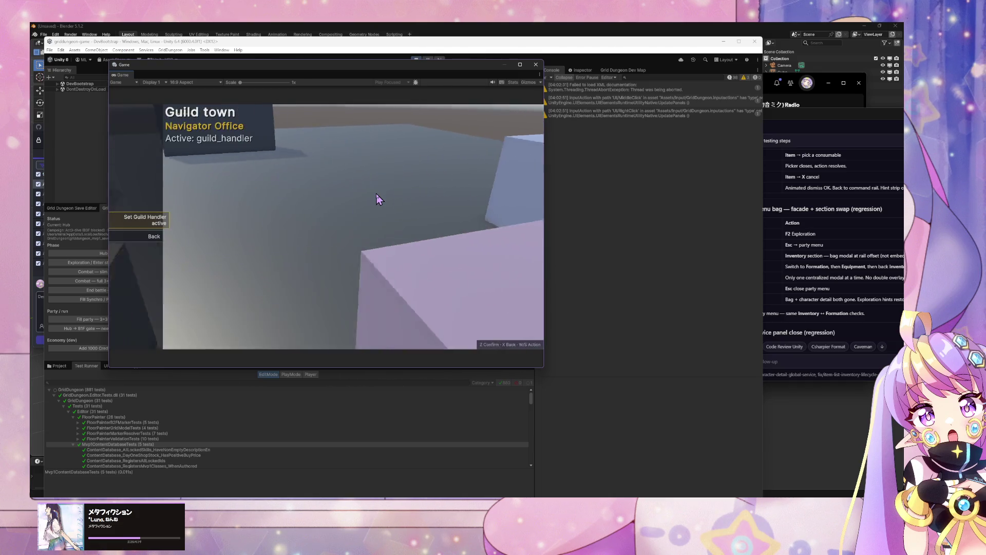
pyautogui.press('x')
pyautogui.press('s')
pyautogui.press('s')
pyautogui.press('z')
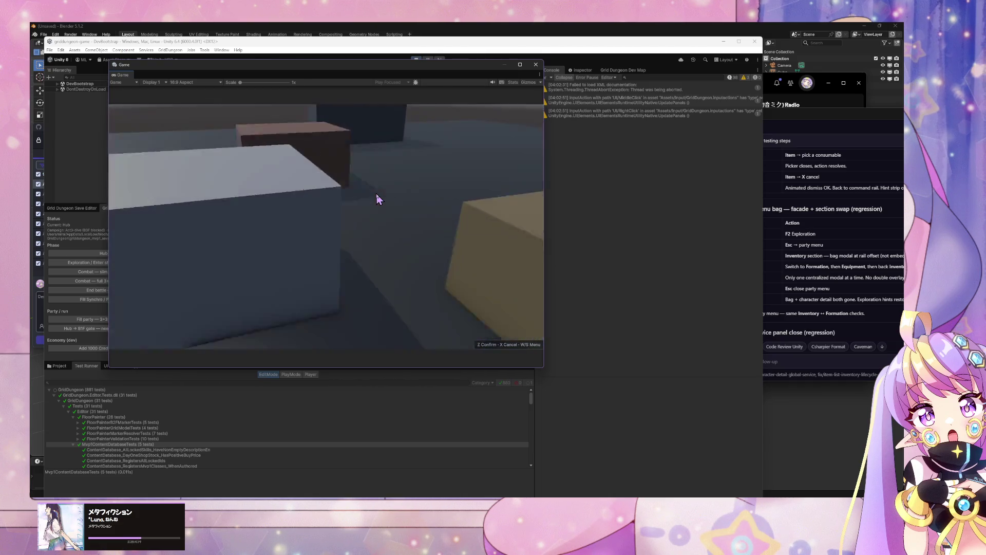
pyautogui.press('z')
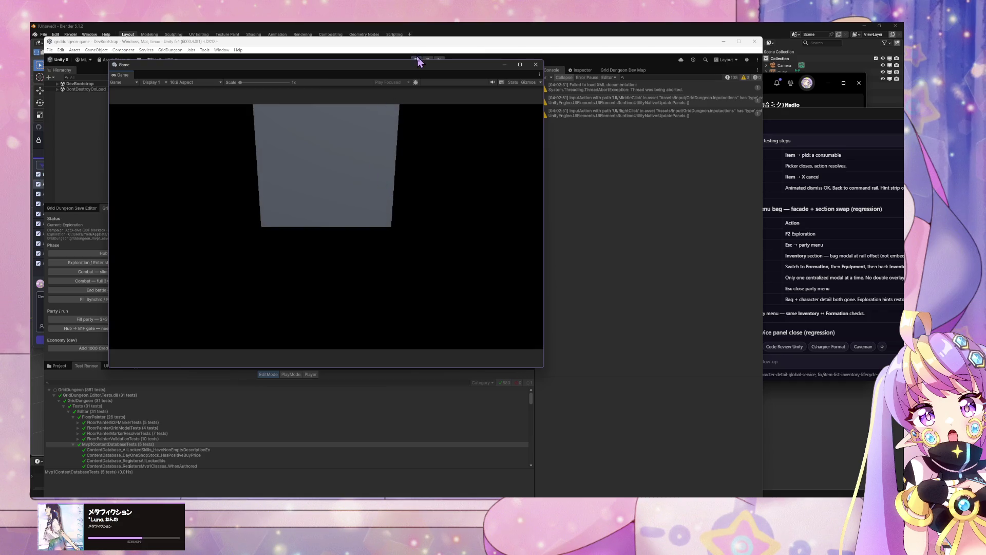
pyautogui.click(417, 59)
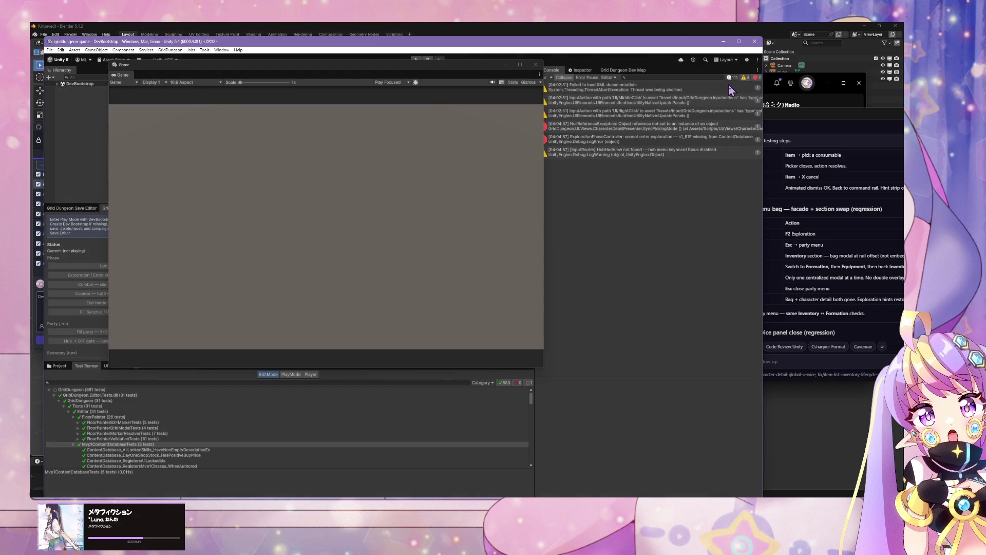
# - Review the changed test file's diff in GitHub Desktop before replying in Cursor
pyautogui.hotkey('alt', 'Tab')
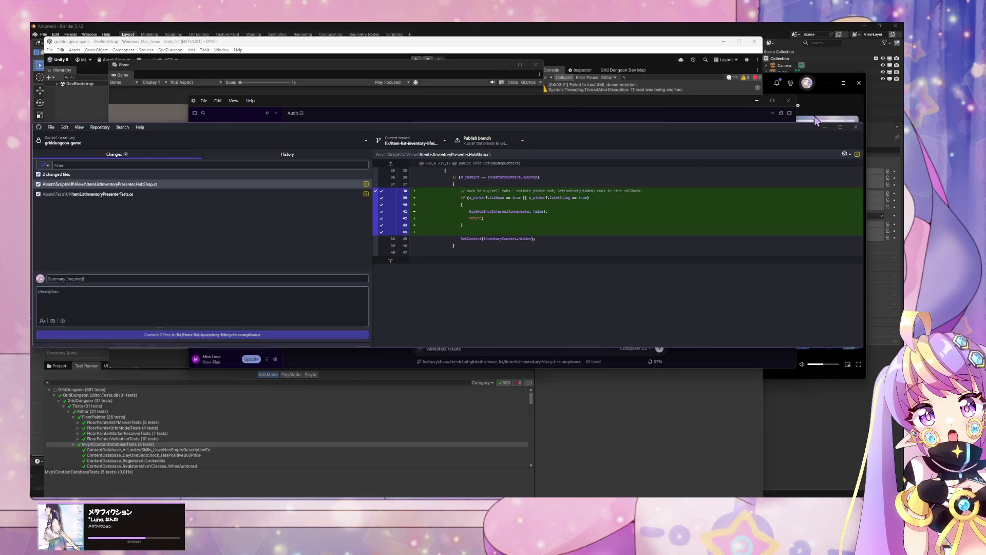
pyautogui.click(337, 194)
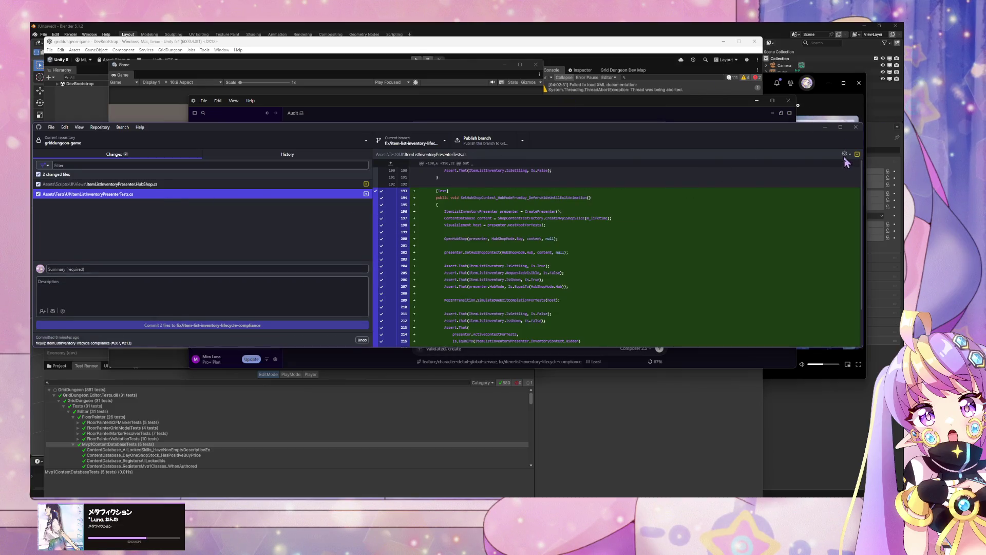
pyautogui.click(462, 348)
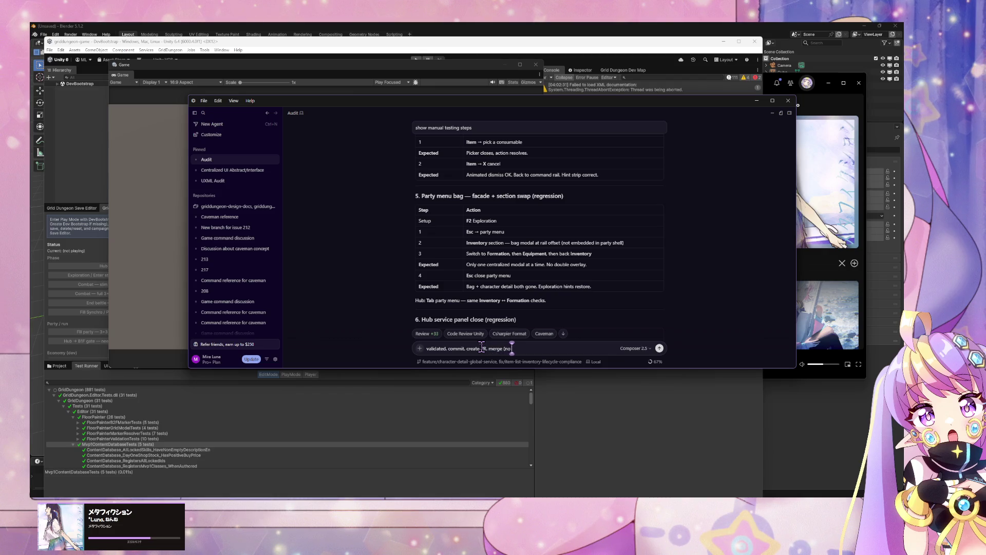
pyautogui.write('review)')
# - Send the 'validated, commit, create PR, merge (no review)' request and scroll back through the audit scorecard
pyautogui.press('Return')
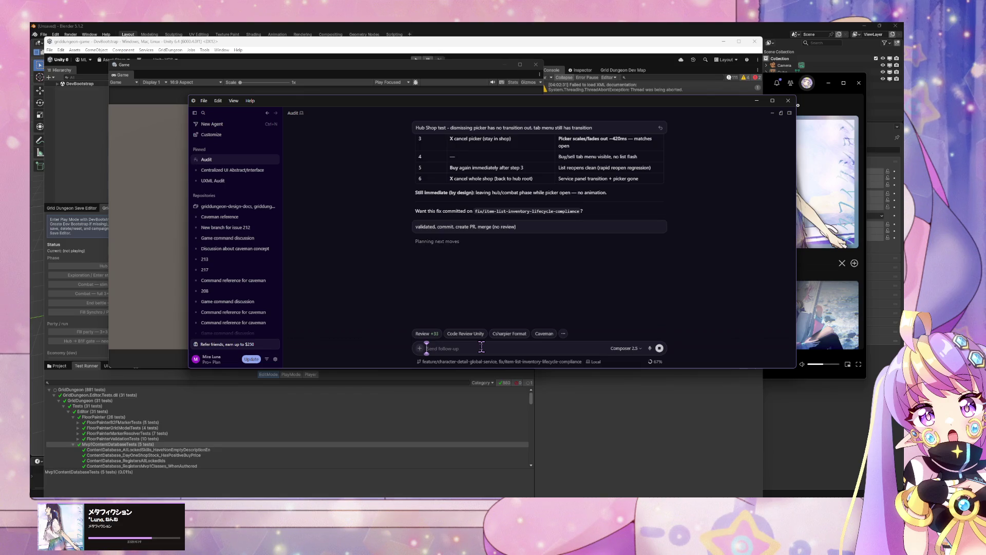
pyautogui.click(220, 218)
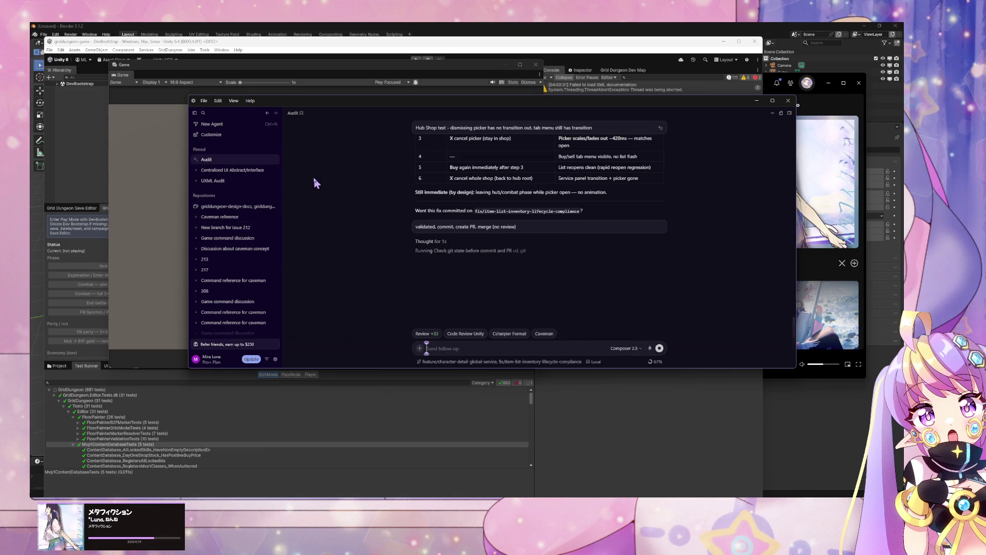
pyautogui.scroll(3, 513, 242)
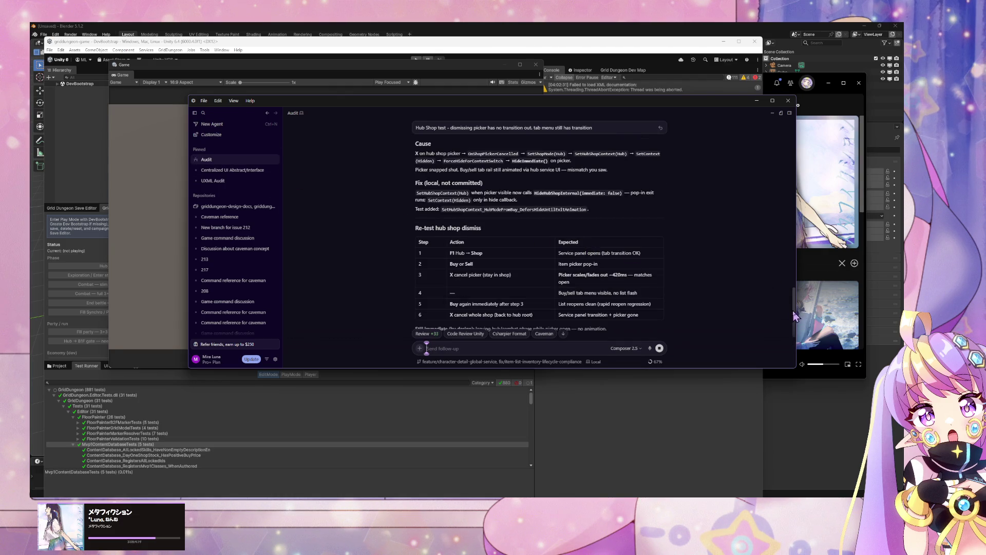
pyautogui.scroll(15, 787, 199)
pyautogui.scroll(10, 704, 188)
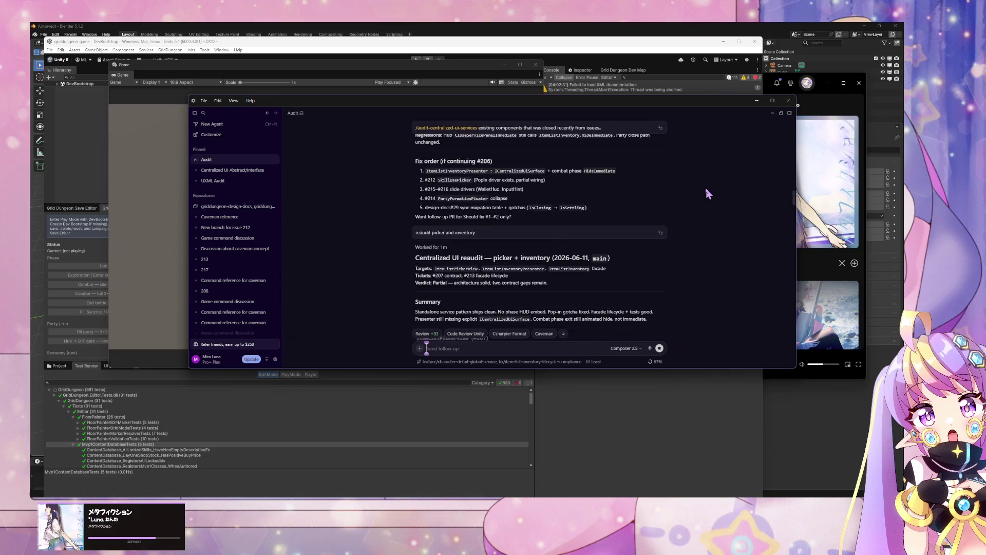
pyautogui.scroll(2, 710, 197)
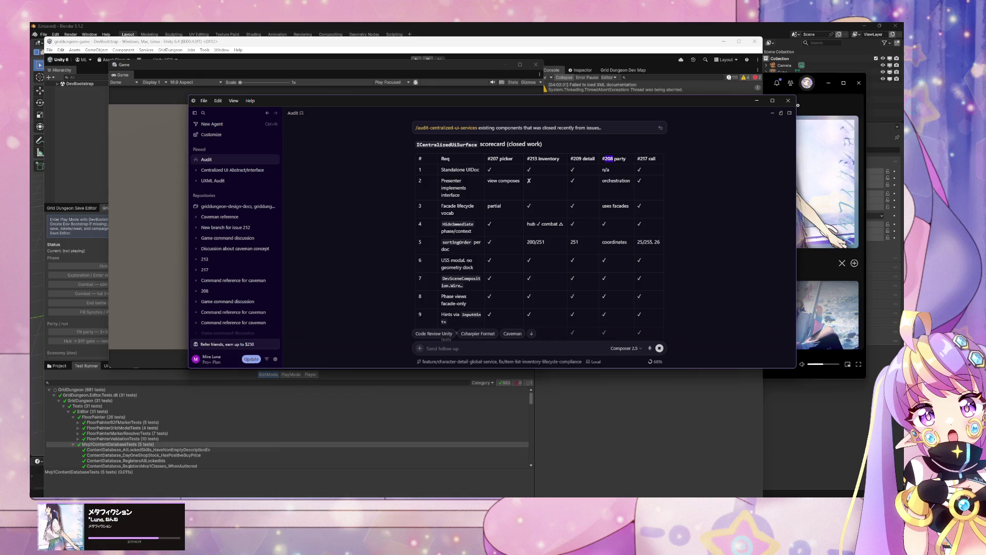
# - Load closed GitHub issue #208 on party menu orchestration and read through it
pyautogui.moveTo(468, 497)
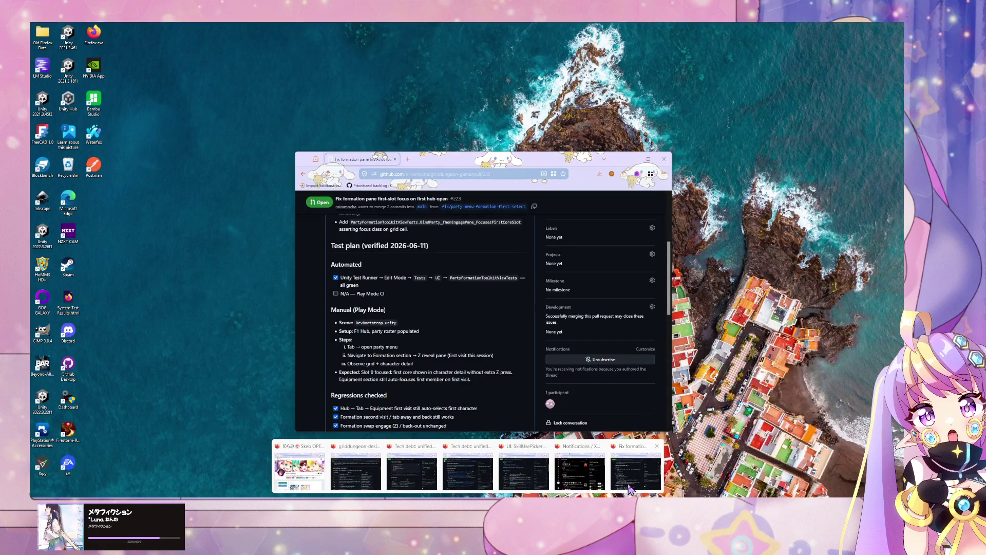
pyautogui.click(631, 489)
pyautogui.doubleClick(487, 173)
pyautogui.write('208')
pyautogui.press('Return')
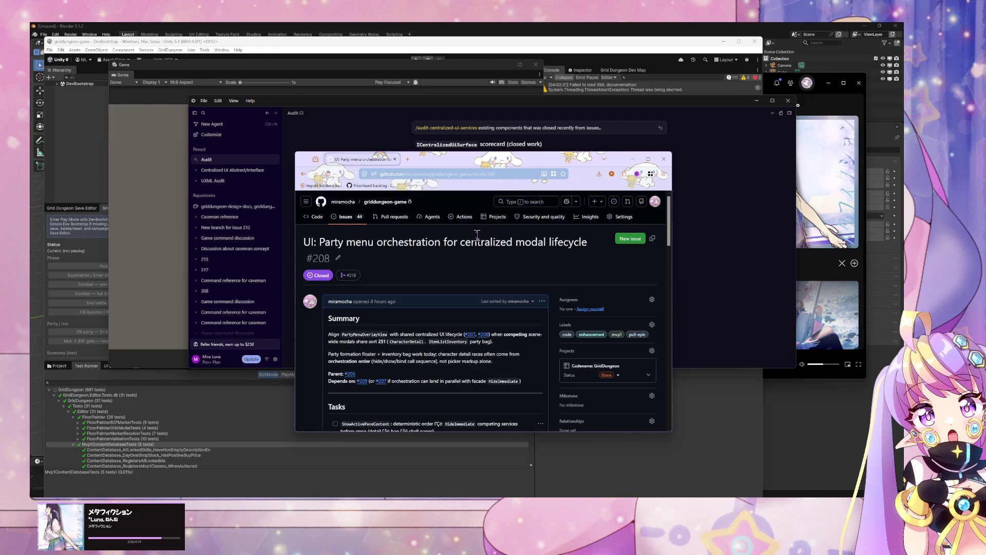
pyautogui.scroll(-6, 481, 247)
pyautogui.scroll(3, 485, 259)
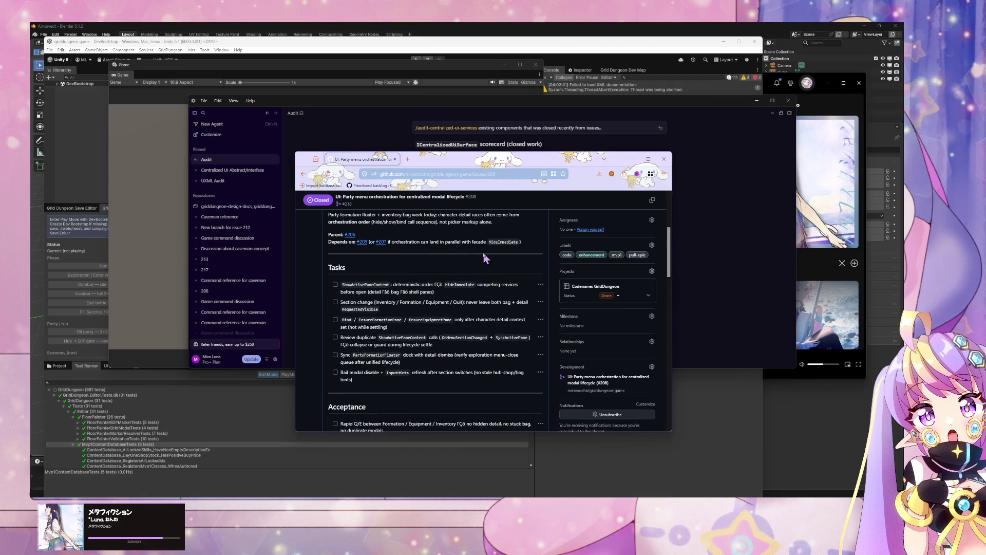
pyautogui.scroll(1, 485, 259)
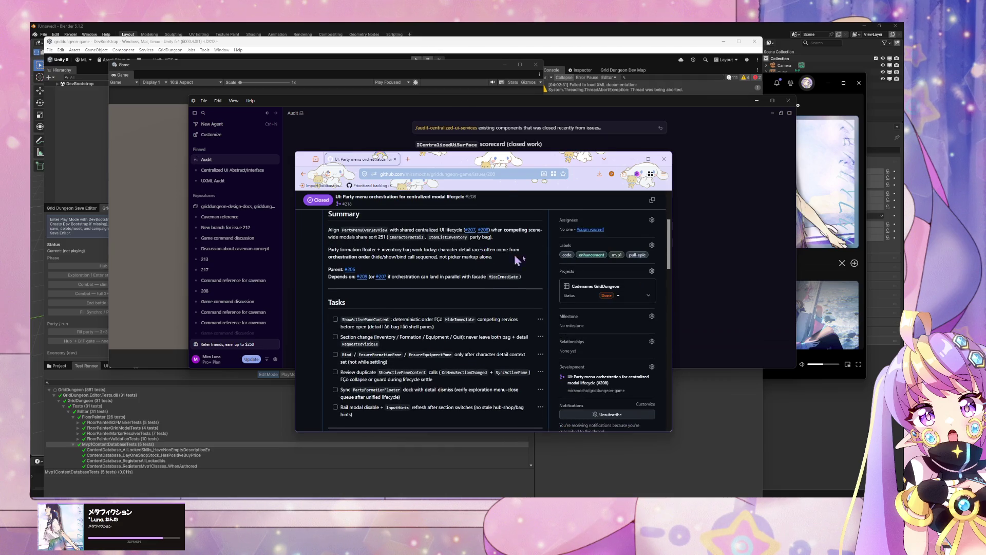
# - Return to Cursor's agent chat and review the committed hub shop picker dismiss fix
pyautogui.click(709, 270)
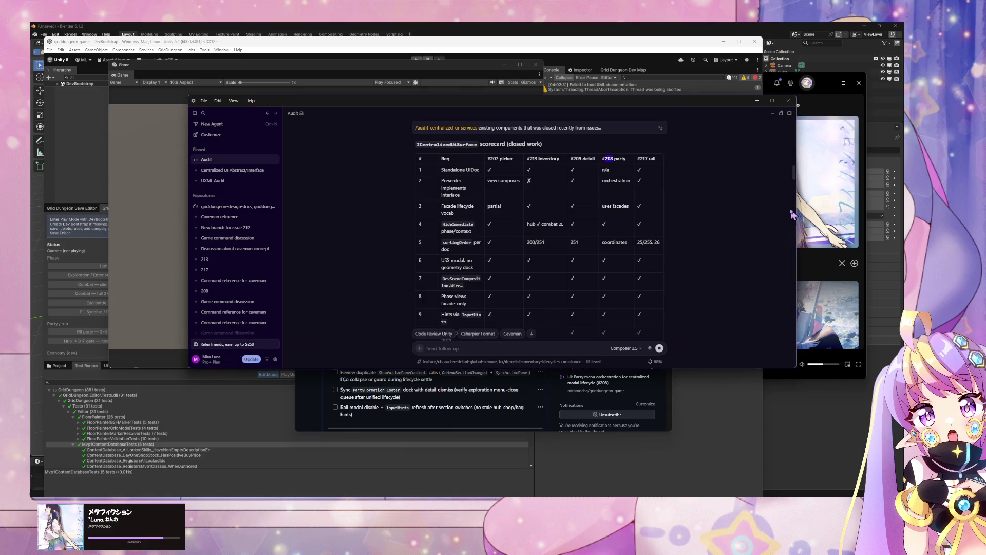
pyautogui.scroll(-10, 795, 178)
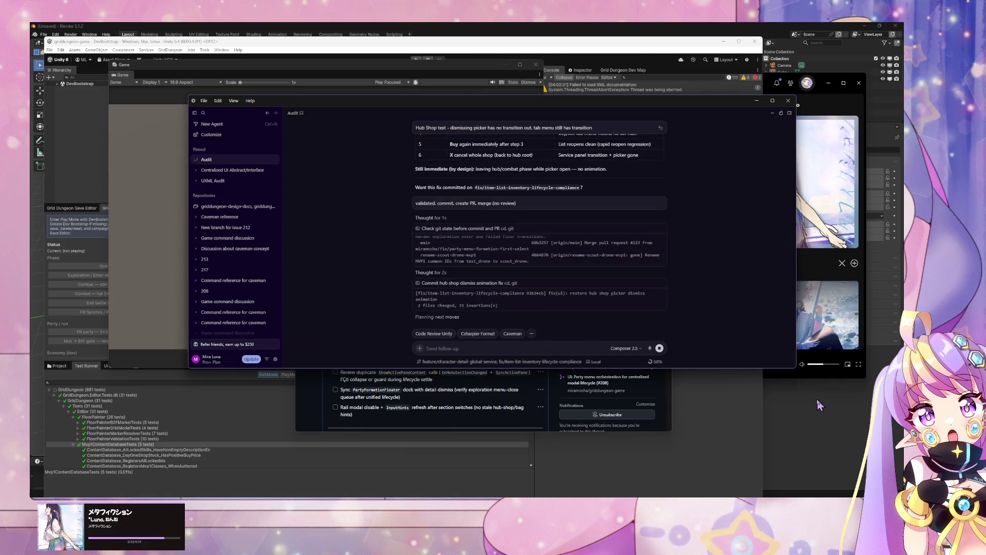
pyautogui.scroll(1, 786, 319)
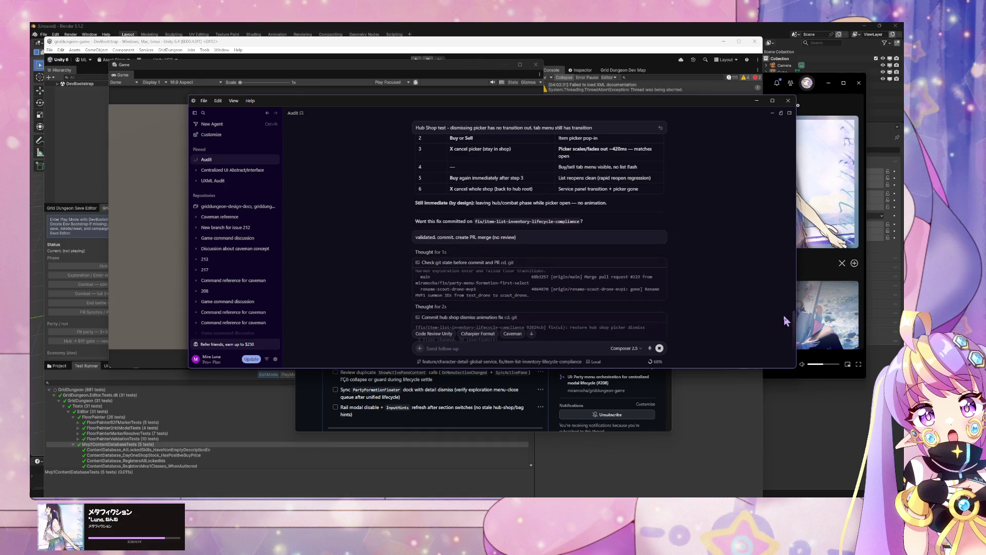
pyautogui.scroll(10, 795, 327)
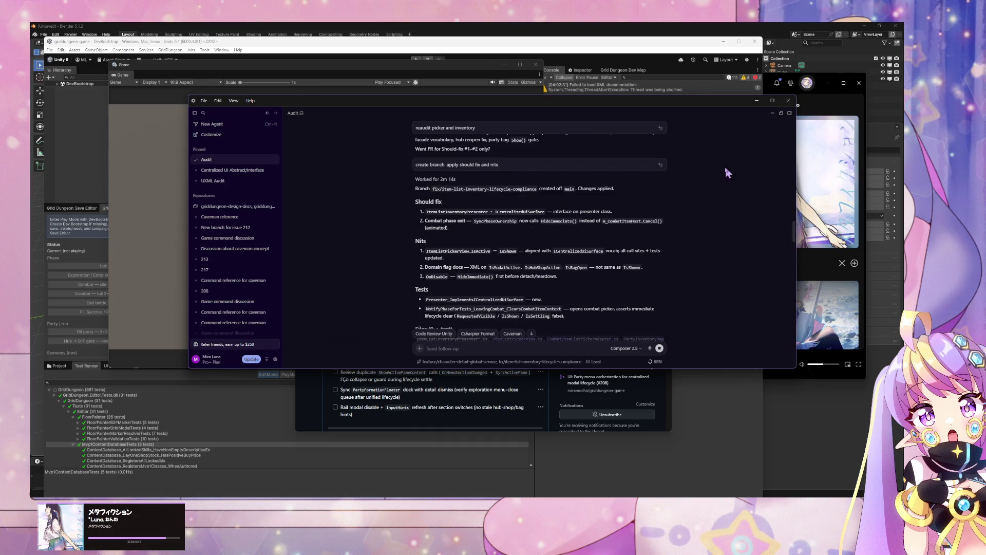
pyautogui.scroll(-10, 734, 177)
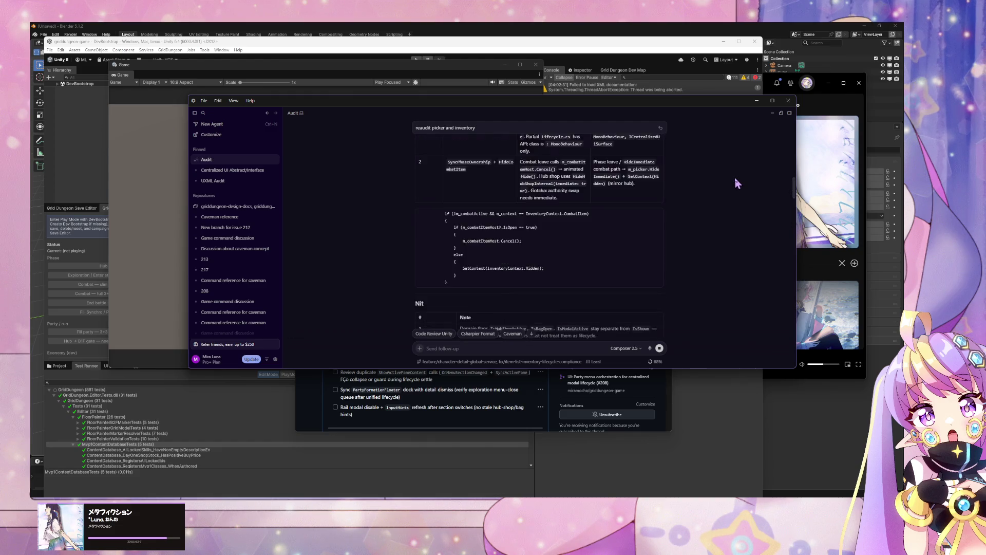
pyautogui.scroll(10, 738, 183)
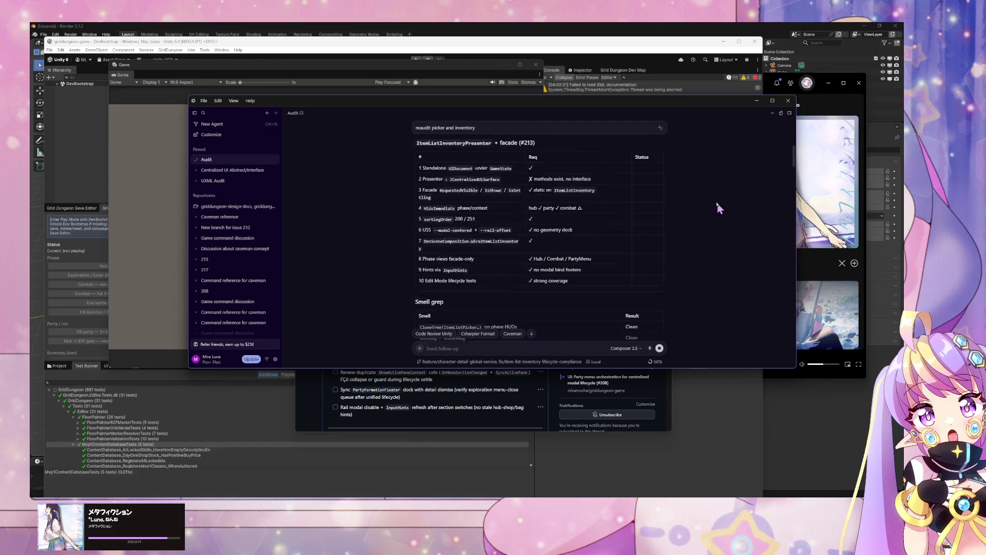
pyautogui.scroll(3, 714, 202)
pyautogui.scroll(-5, 713, 202)
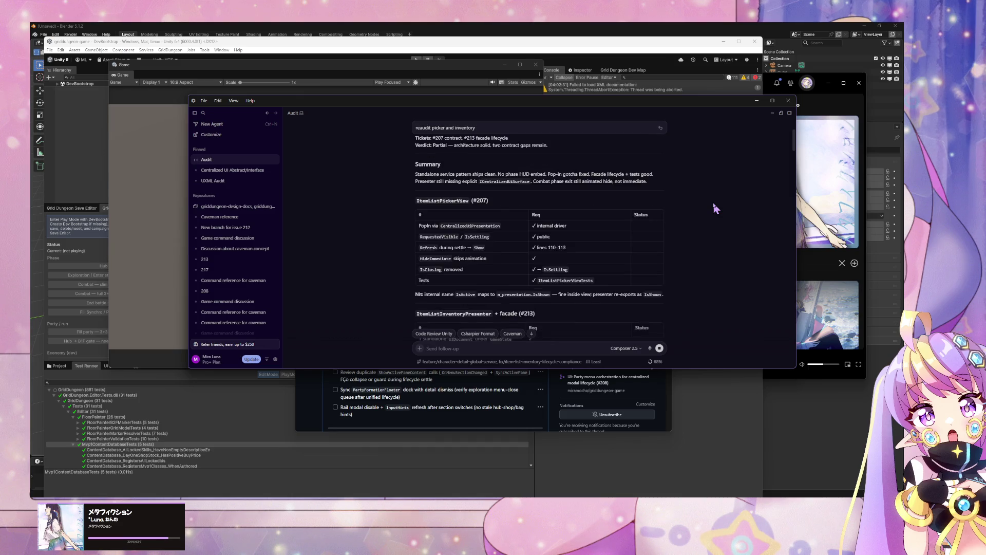
pyautogui.scroll(-1, 714, 204)
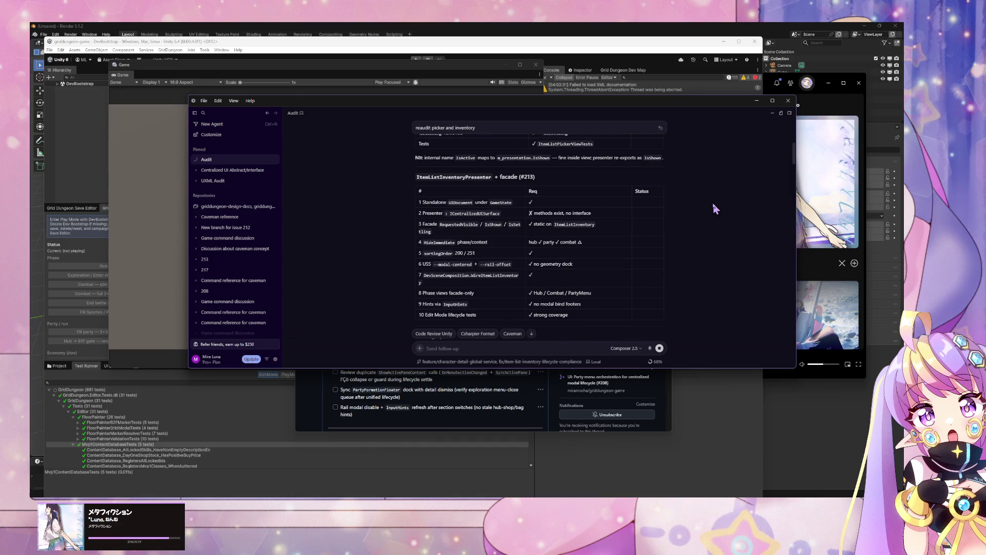
pyautogui.scroll(-10, 714, 206)
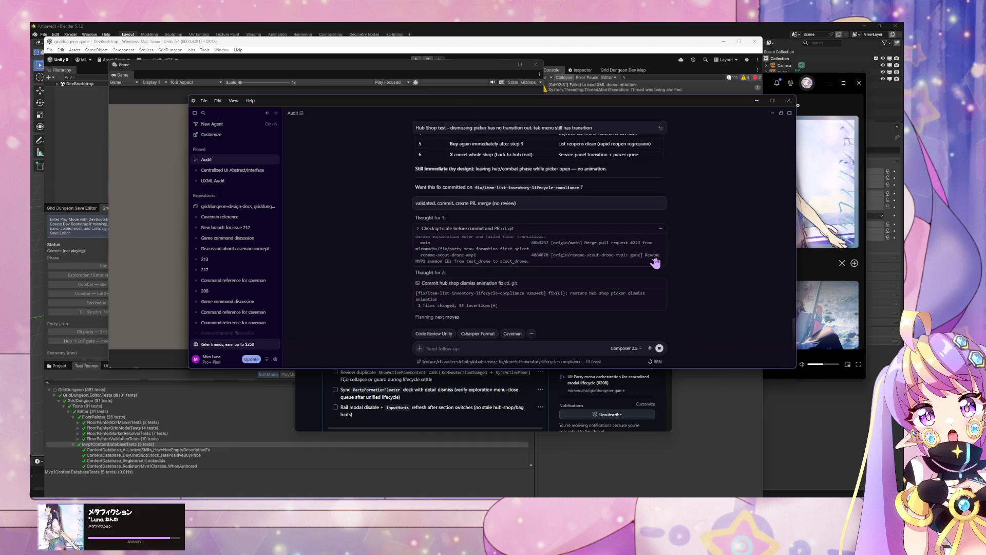
pyautogui.scroll(2, 646, 255)
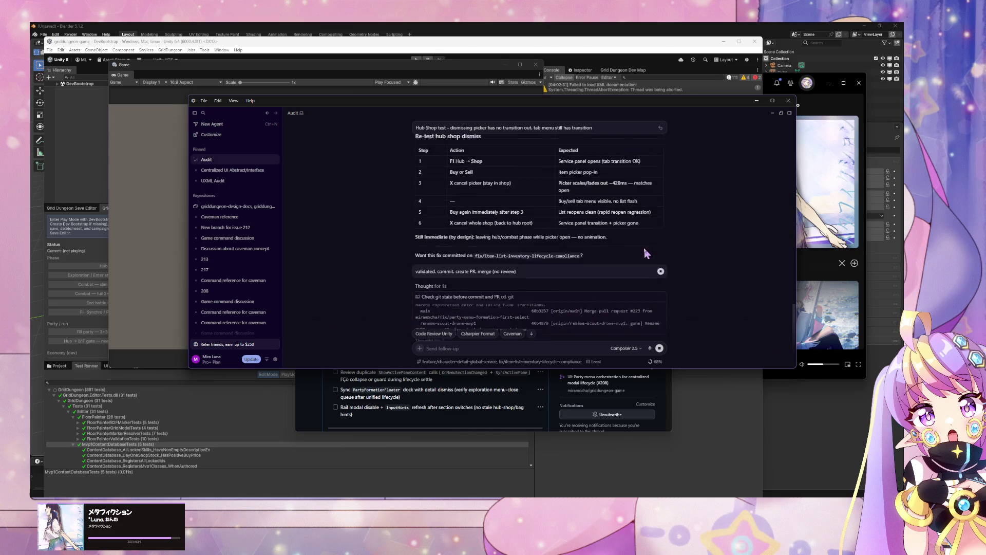
pyautogui.scroll(3, 644, 247)
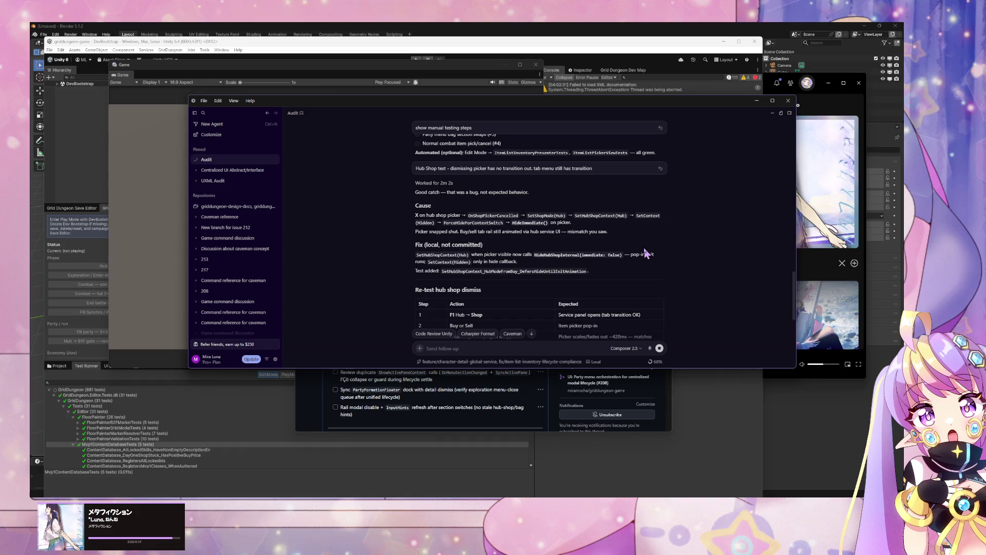
pyautogui.scroll(5, 647, 252)
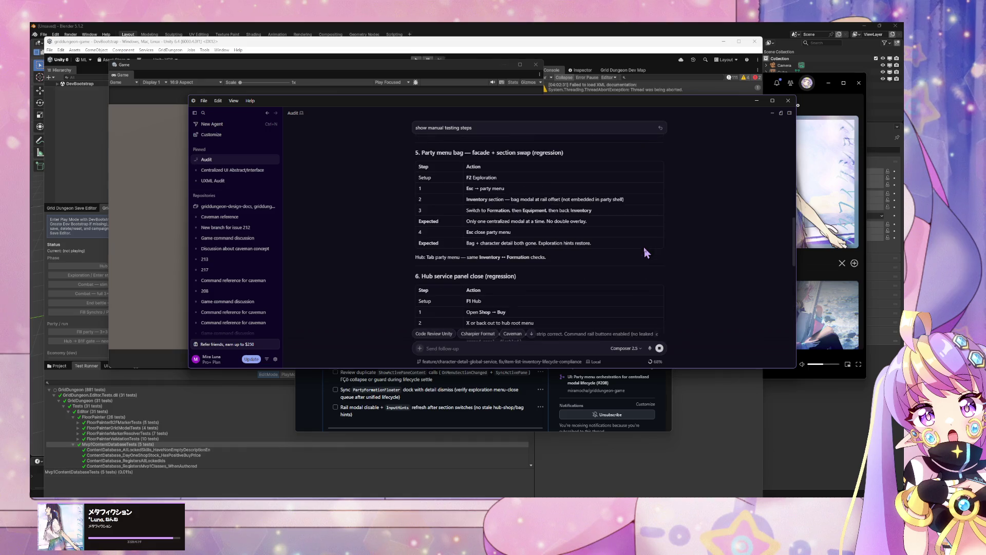
pyautogui.scroll(1, 645, 249)
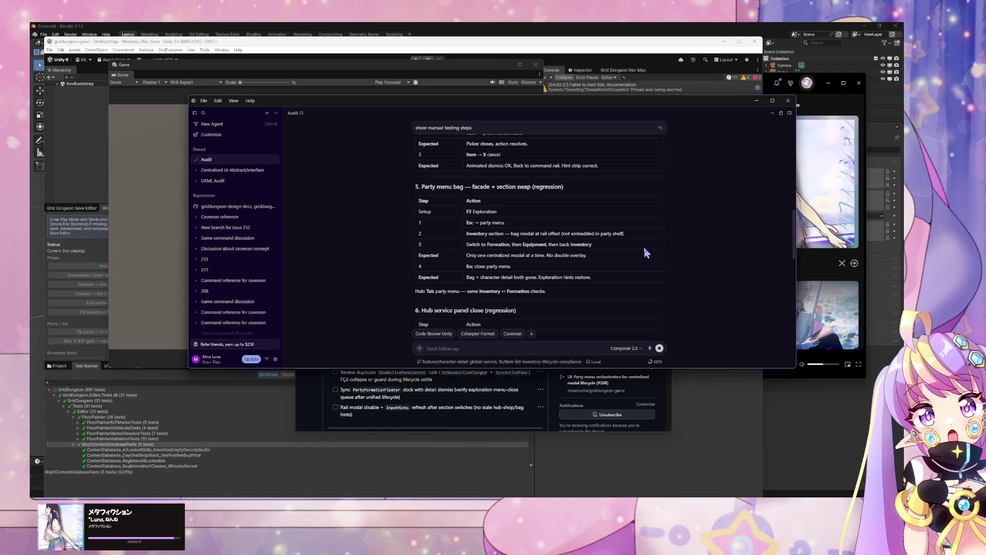
pyautogui.scroll(15, 645, 248)
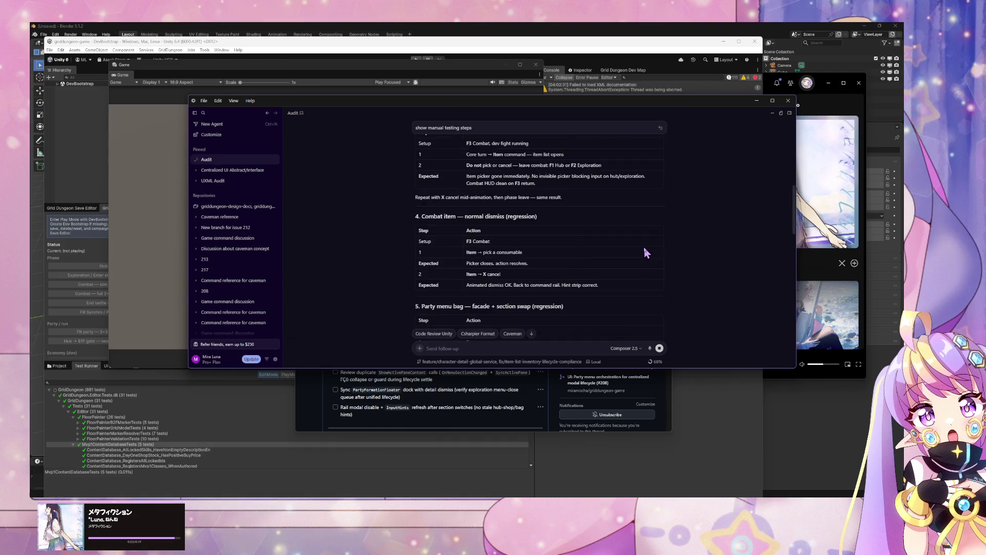
pyautogui.scroll(15, 643, 245)
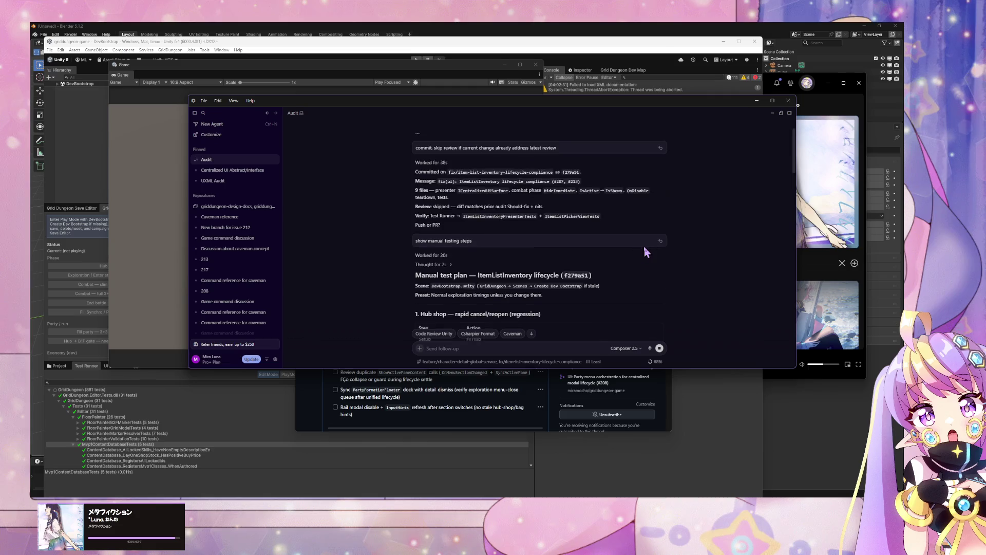
pyautogui.scroll(10, 645, 247)
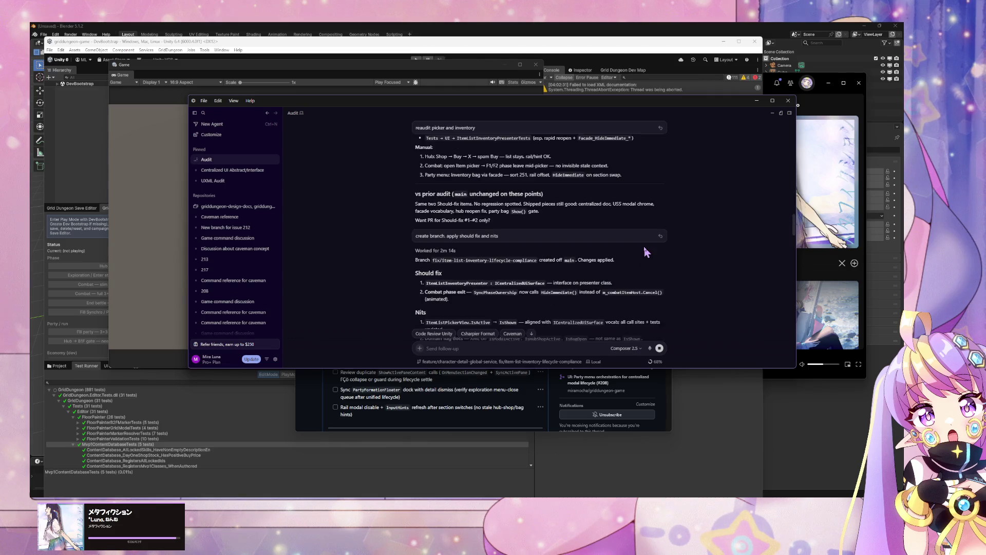
pyautogui.scroll(10, 645, 250)
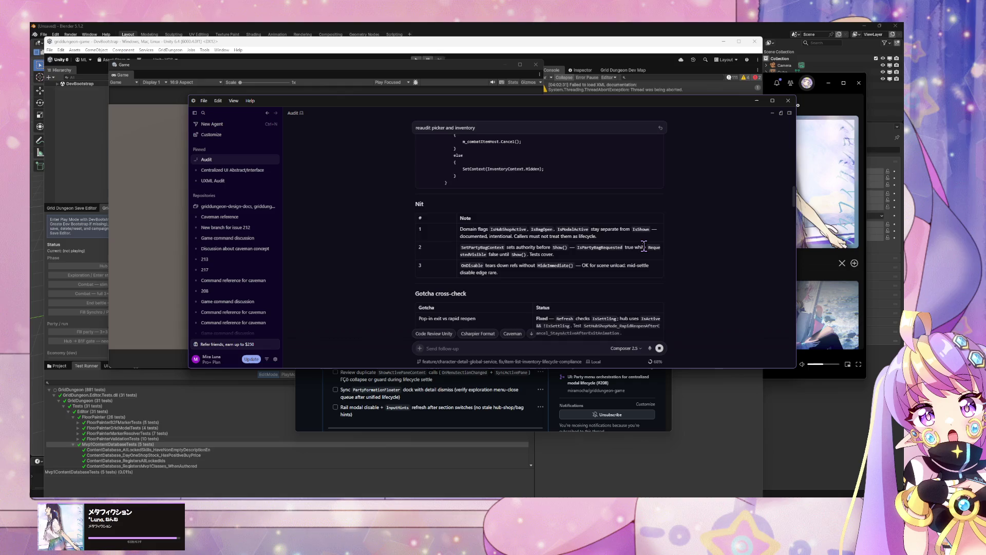
# - Scroll the Audit chat to the bottom to read the agent's commit, summary and push to origin
pyautogui.moveTo(794, 190); pyautogui.dragTo(795, 110)
pyautogui.scroll(-5, 699, 196)
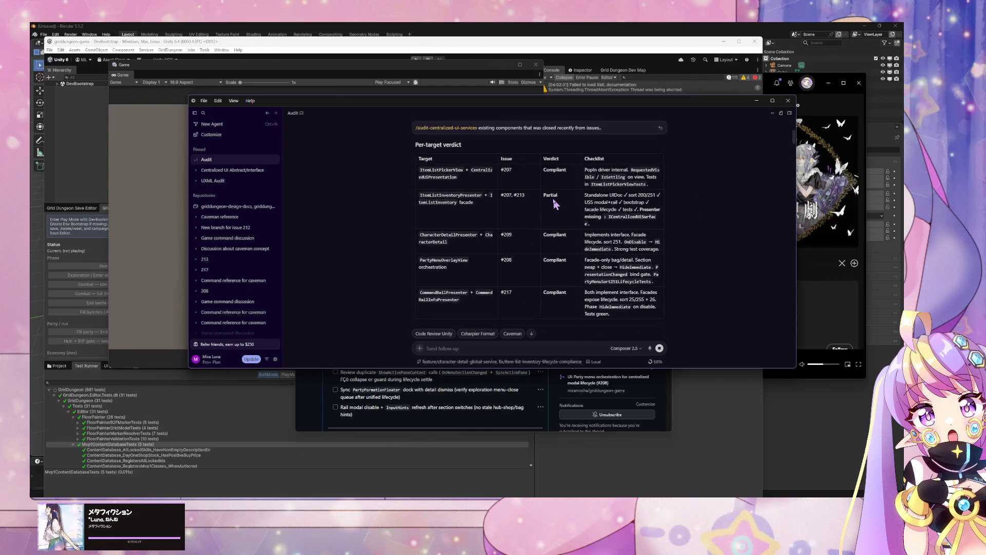
pyautogui.scroll(-1, 555, 204)
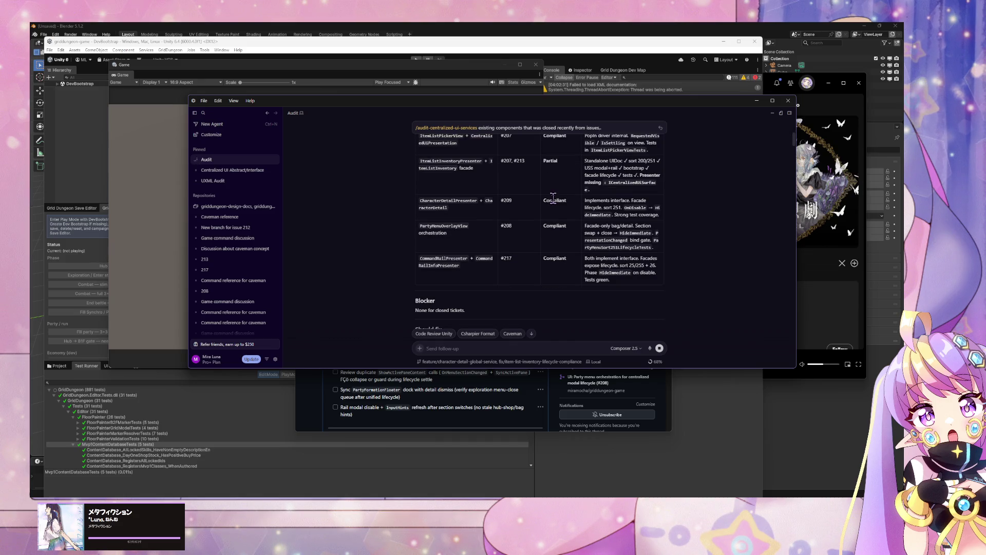
pyautogui.moveTo(794, 149); pyautogui.dragTo(814, 379)
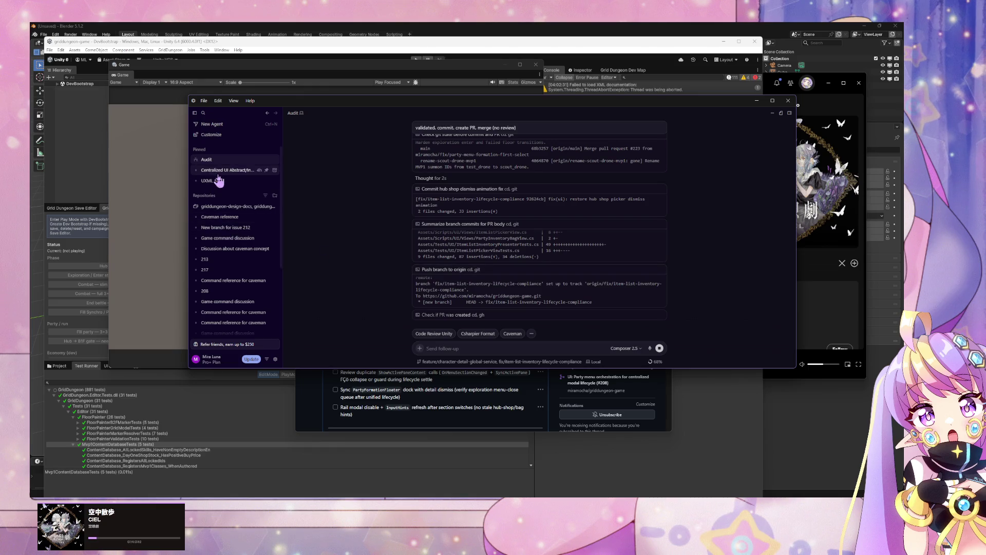
pyautogui.moveTo(211, 175)
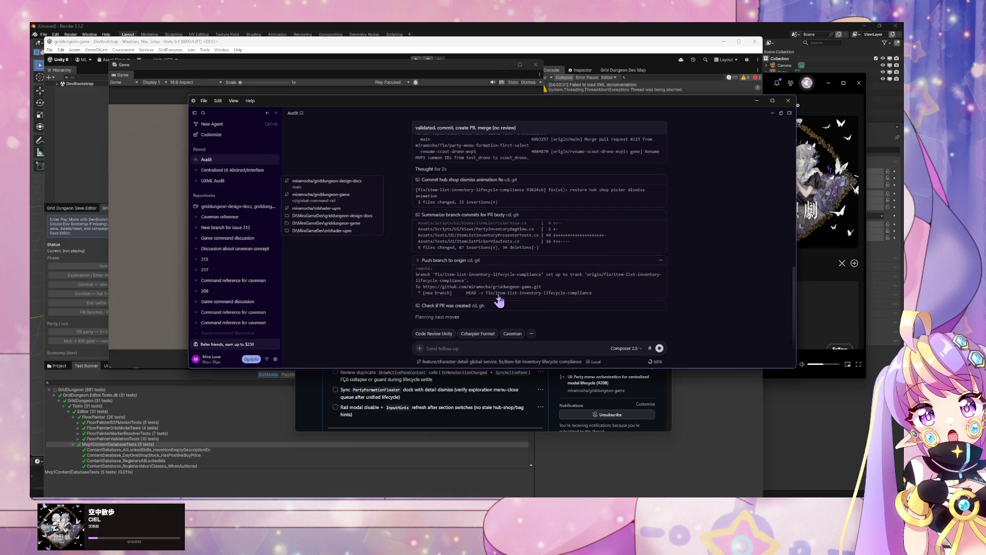
pyautogui.moveTo(404, 480)
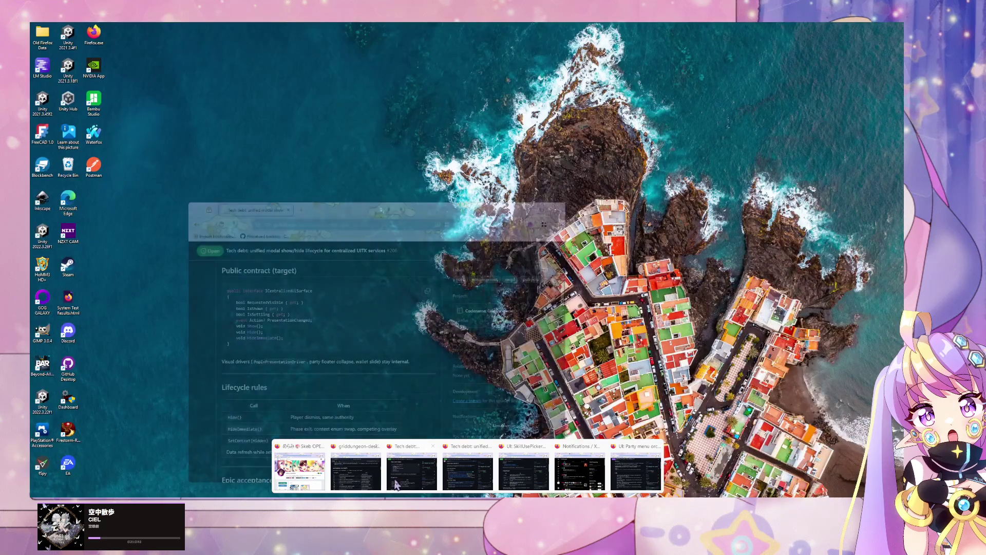
# - Glance over epic issue #206 in the browser, then return to the agent's PR #224 merge report
pyautogui.click(401, 479)
pyautogui.scroll(1, 329, 371)
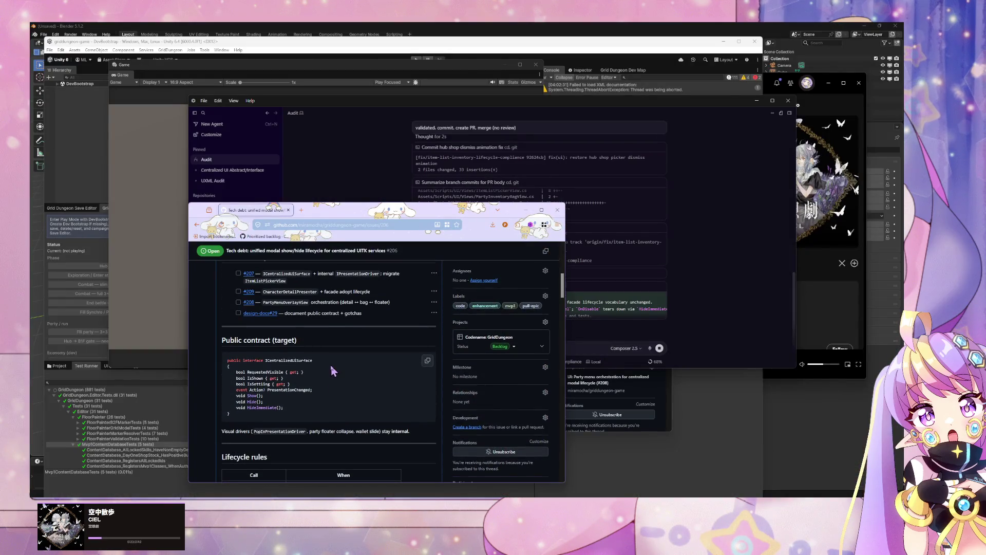
pyautogui.click(706, 363)
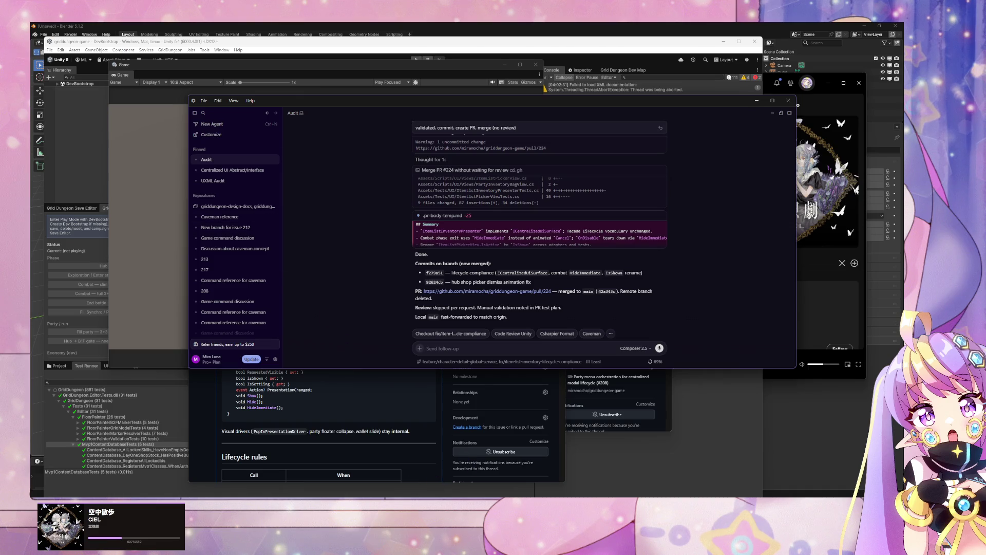
# - Bring the browser showing the Tech debt epic issue #206 in front of Cursor
pyautogui.moveTo(428, 478)
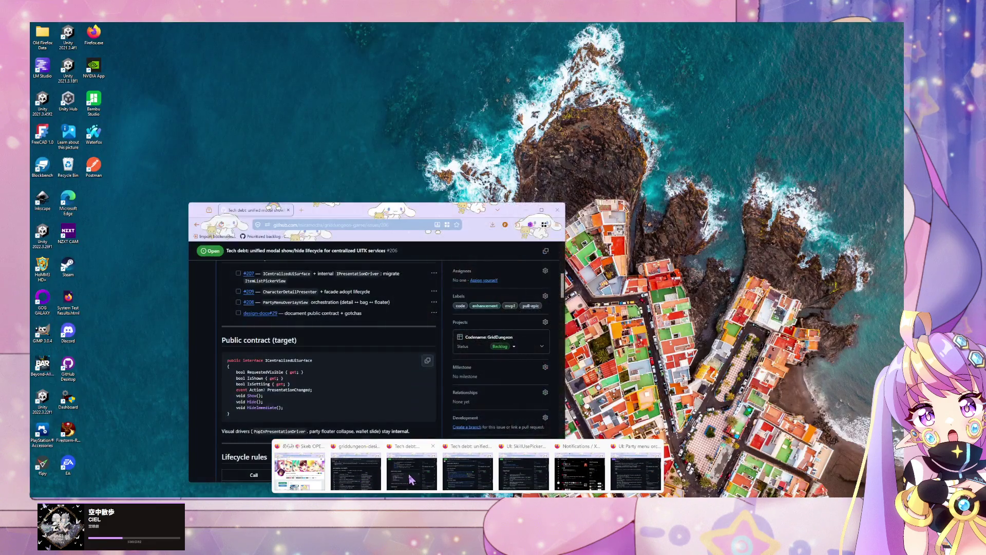
pyautogui.click(411, 479)
pyautogui.scroll(10, 341, 379)
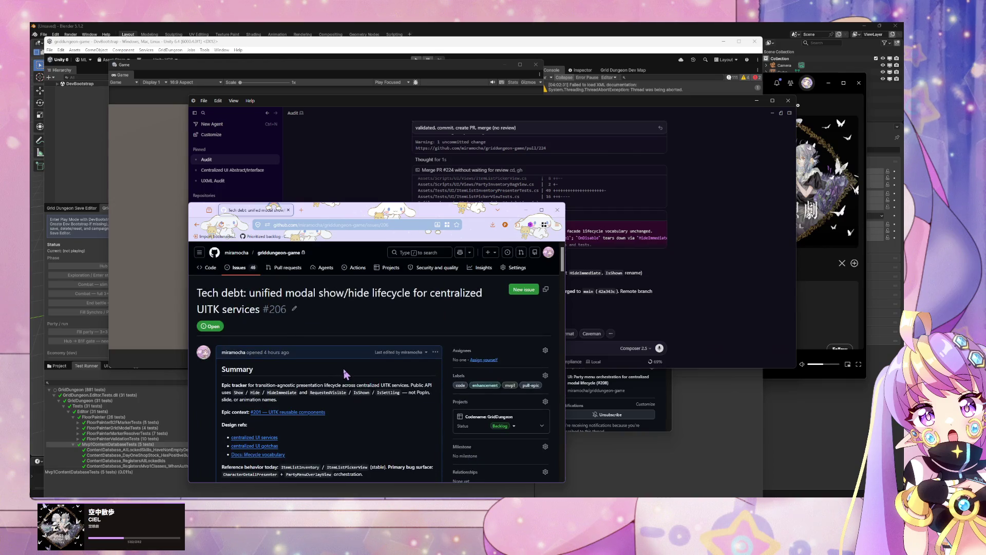
pyautogui.moveTo(425, 486)
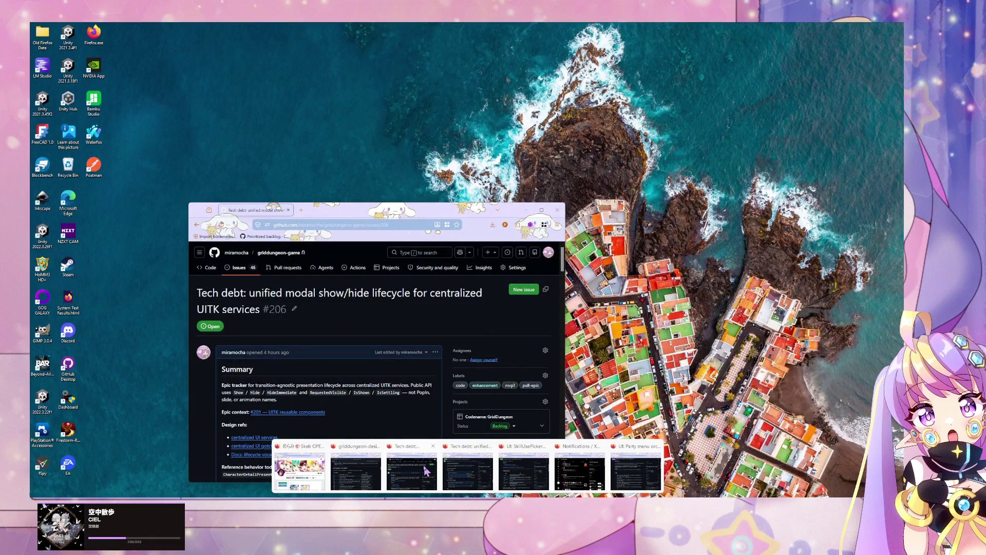
# - Open PartyFormationFloater issue #214 from epic #206 in a new tab and view it
pyautogui.click(460, 474)
pyautogui.scroll(-3, 360, 324)
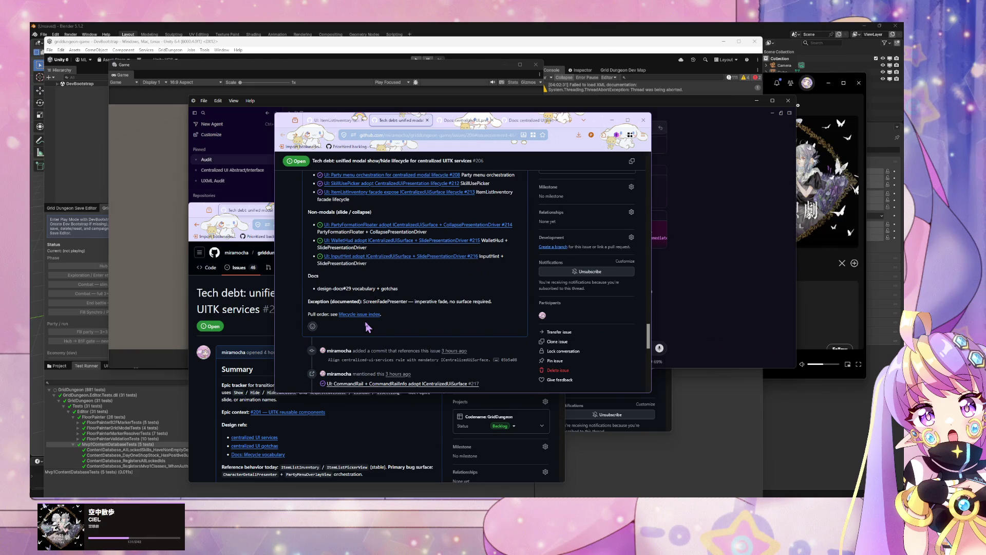
pyautogui.middleClick(470, 224)
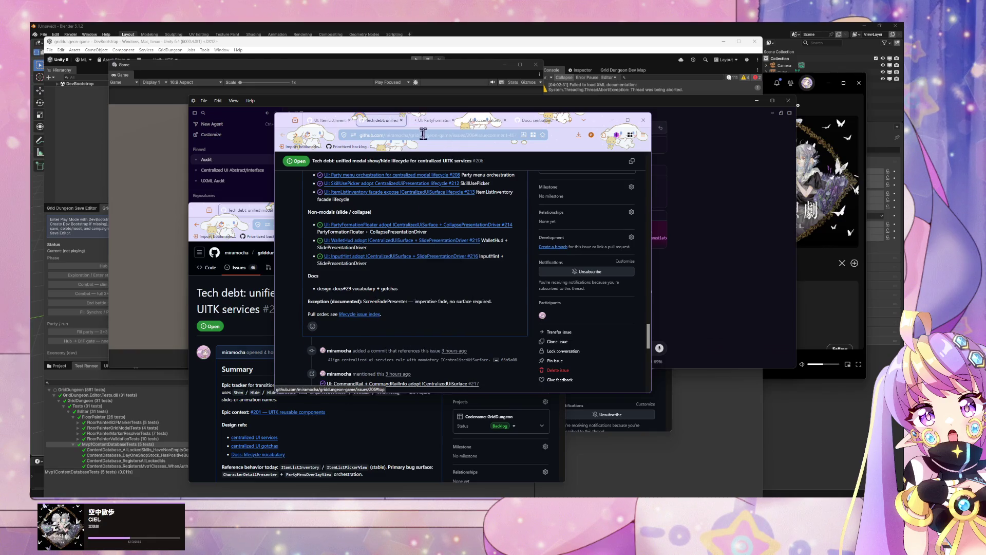
pyautogui.scroll(2, 407, 226)
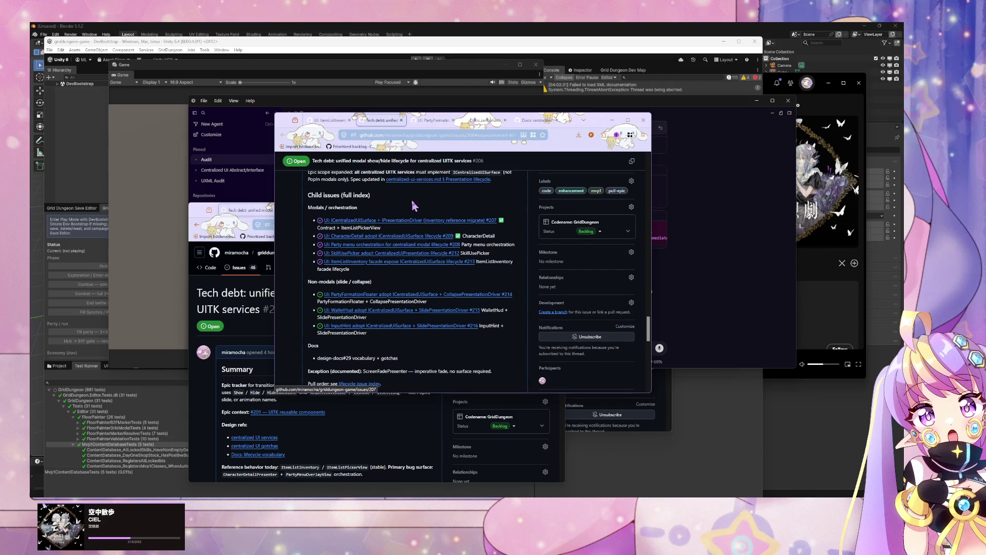
pyautogui.click(430, 121)
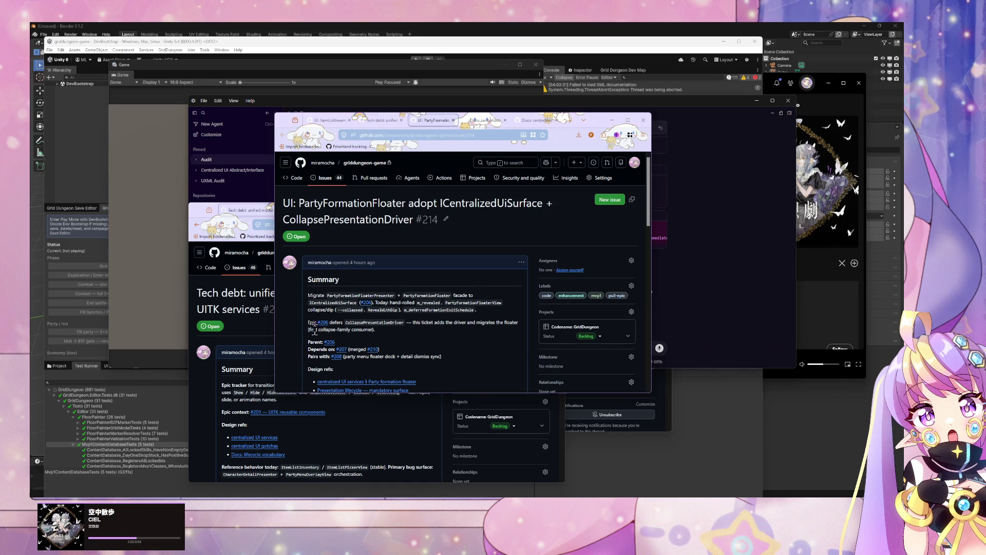
# - Go back to epic issue #206 and read through its full contents
pyautogui.click(453, 120)
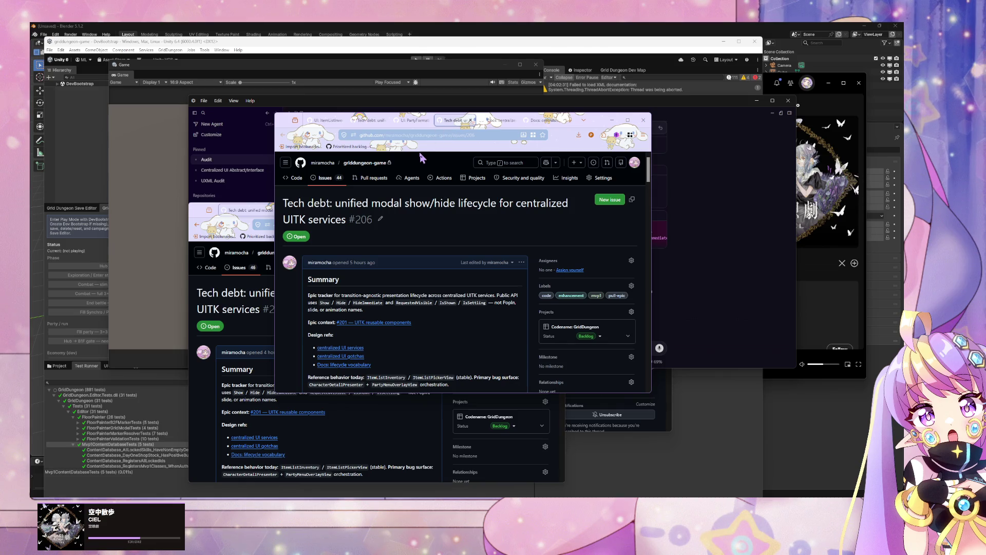
pyautogui.scroll(-5, 455, 201)
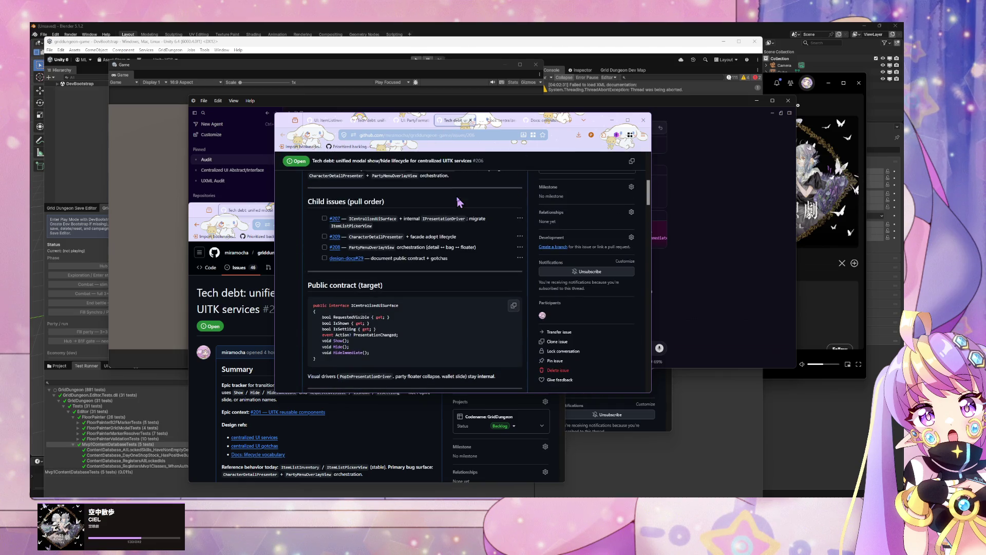
pyautogui.scroll(-10, 456, 200)
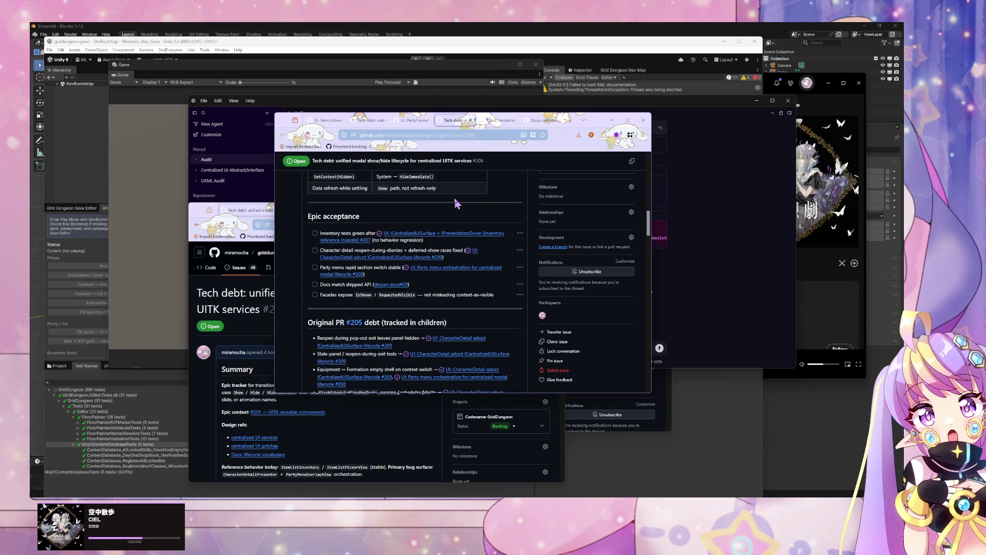
pyautogui.scroll(5, 455, 200)
pyautogui.scroll(-8, 456, 204)
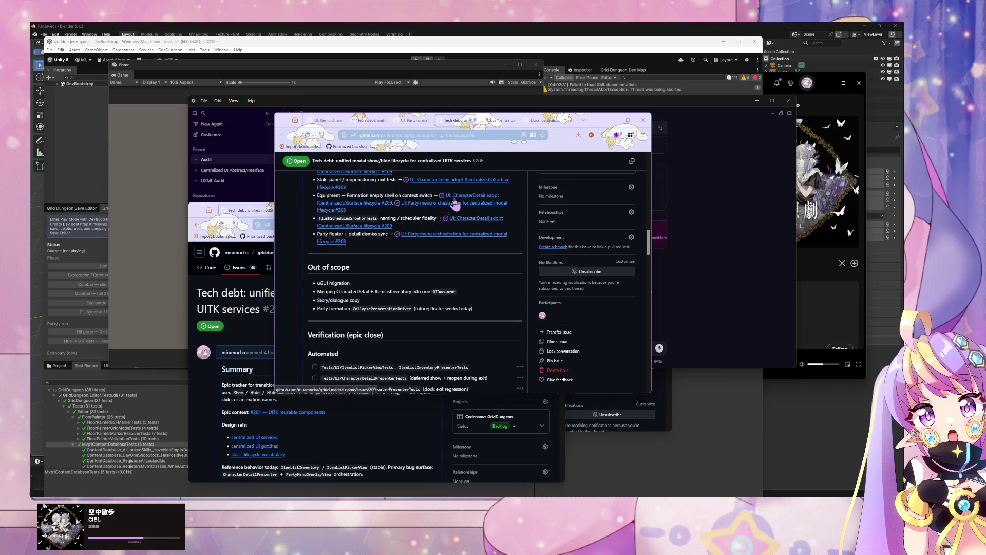
pyautogui.scroll(-3, 455, 204)
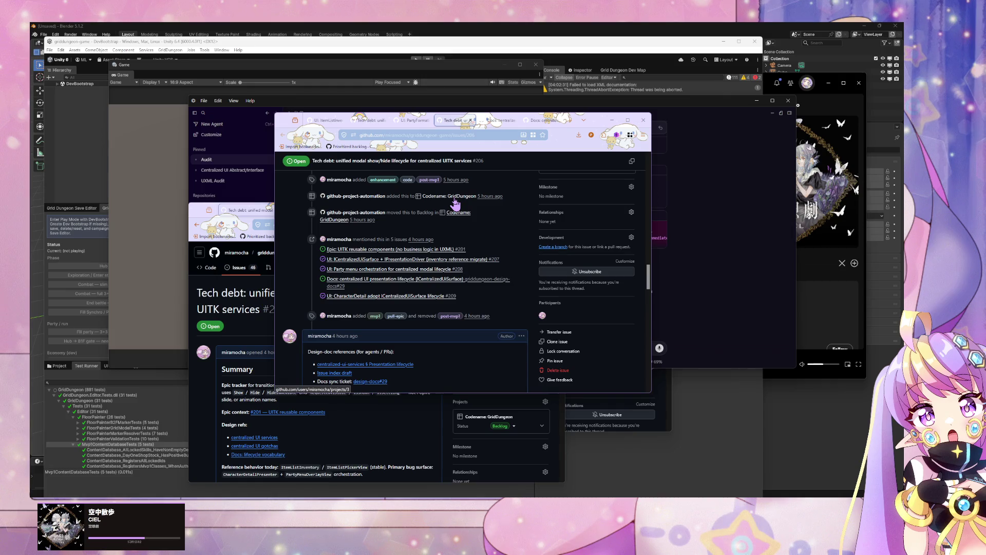
pyautogui.scroll(-5, 455, 204)
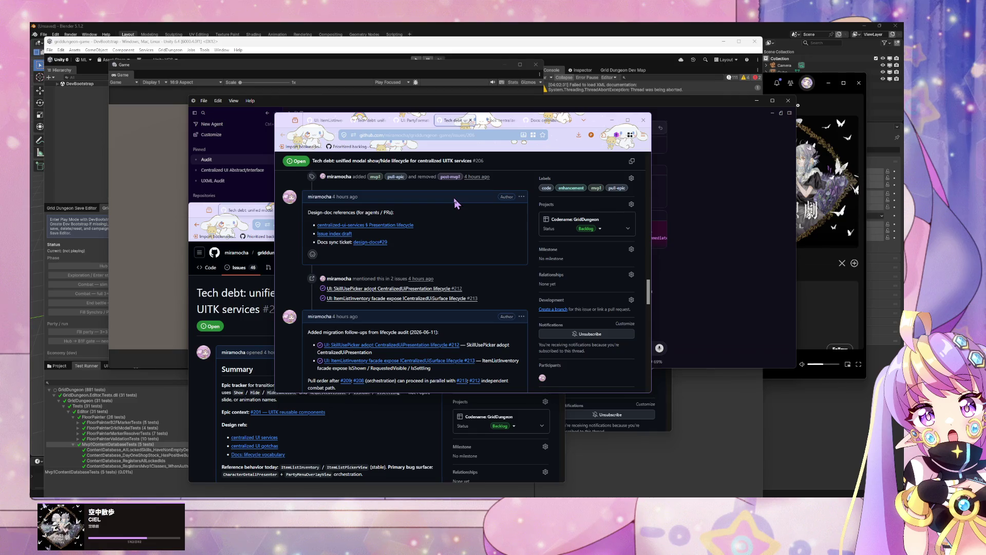
pyautogui.scroll(-4, 455, 203)
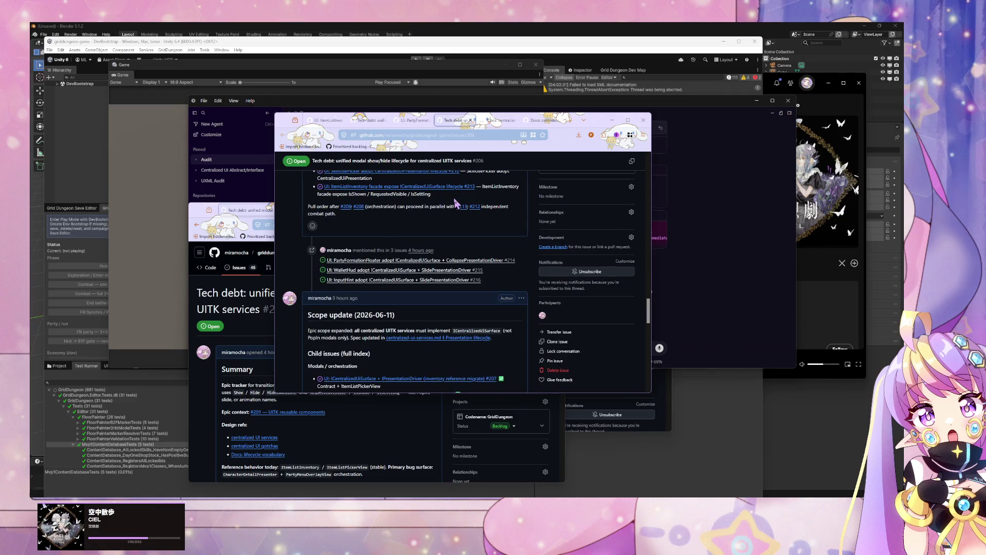
pyautogui.scroll(-2, 455, 203)
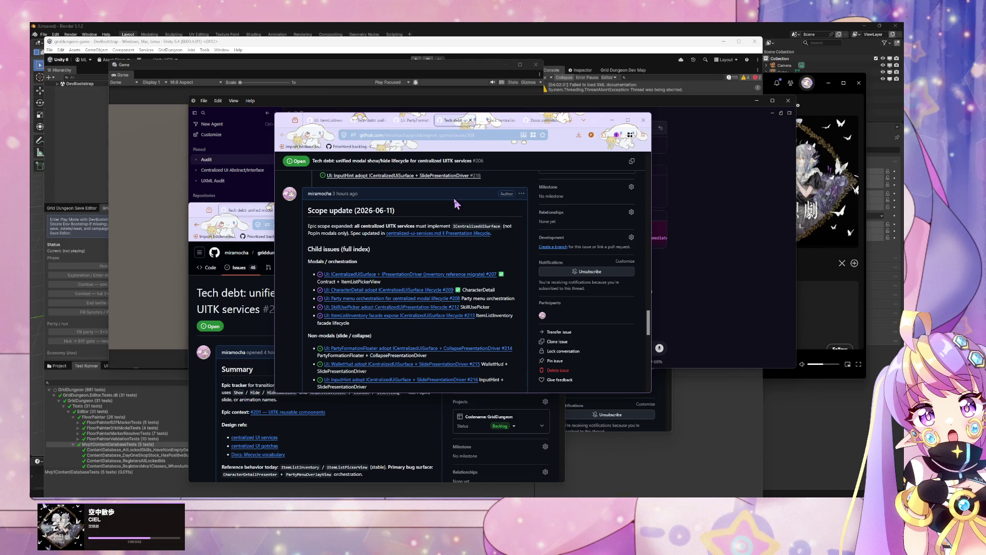
pyautogui.scroll(-1, 455, 204)
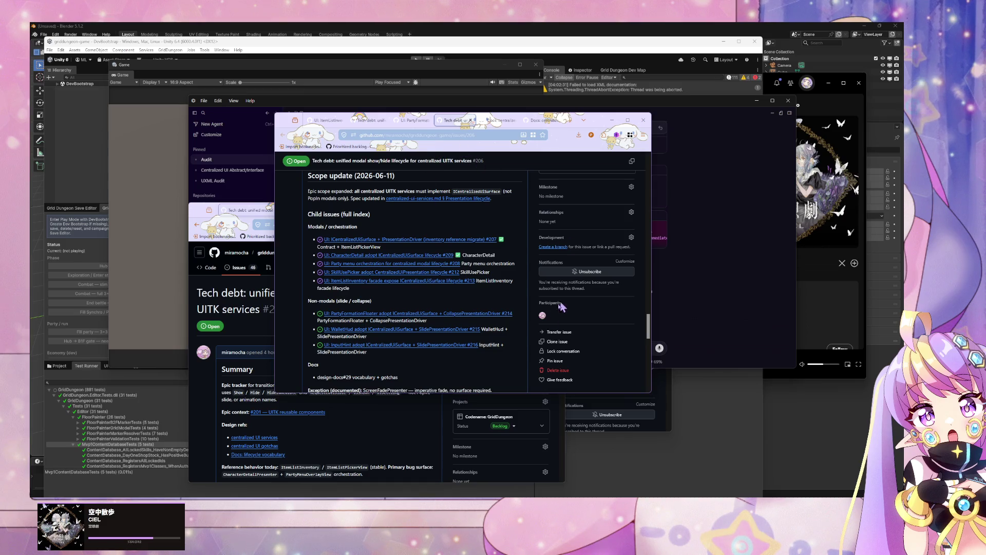
# - Reopen issue #214 in another tab, select its web address, then return to Cursor's agent chat
pyautogui.middleClick(483, 314)
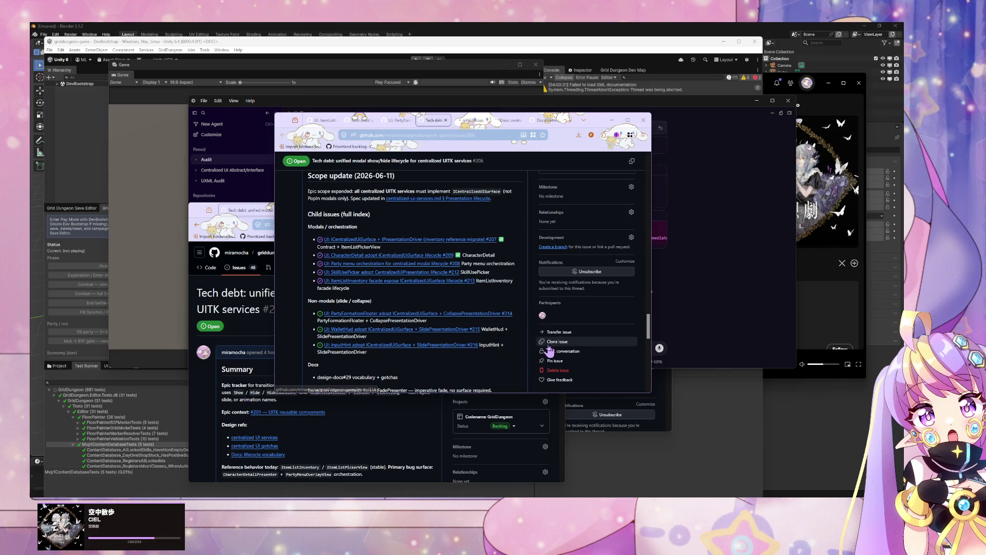
pyautogui.click(474, 122)
pyautogui.hotkey('ctrl', 'l')
pyautogui.click(731, 258)
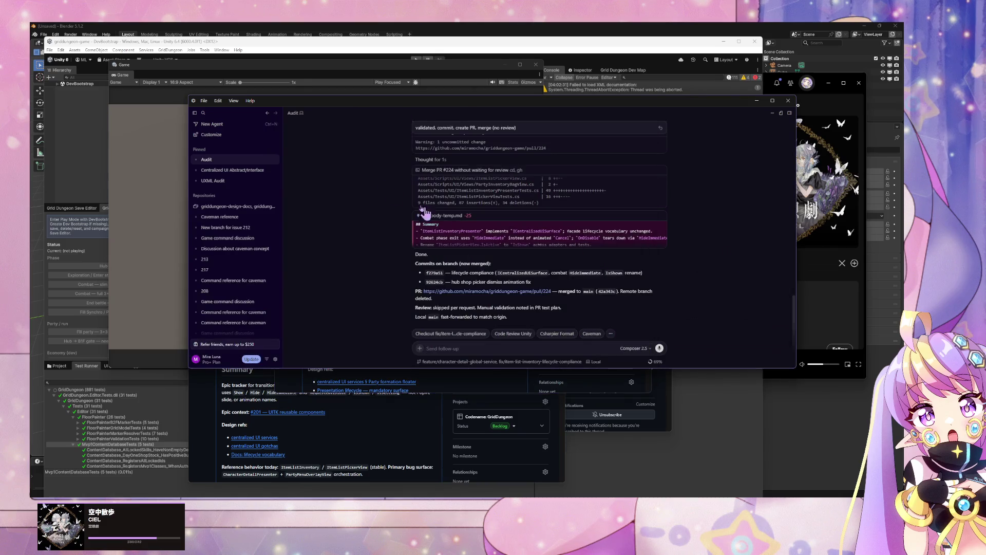
# - Start a new griddungeon agent chat whose prompt begins with '/caveman' and a second line 'new branch'
pyautogui.click(276, 207)
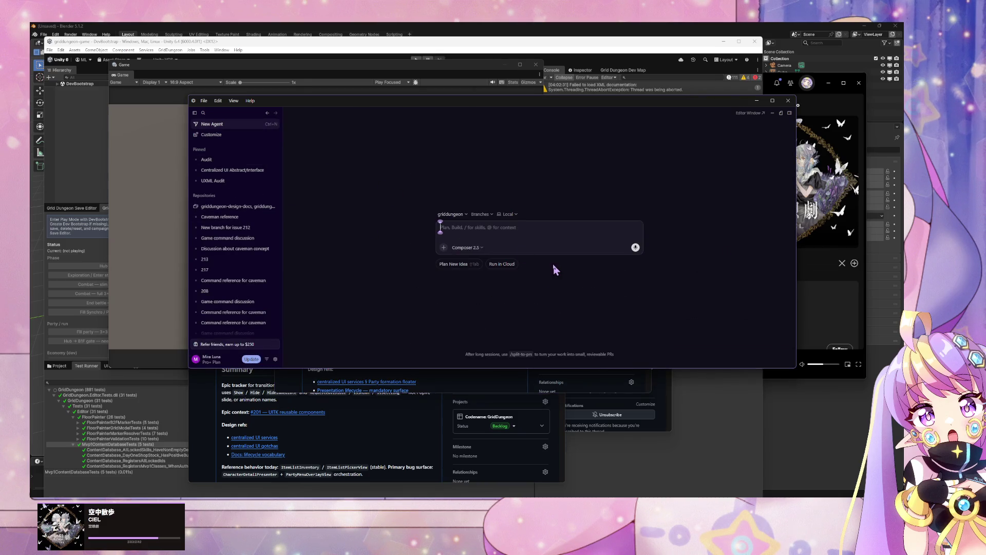
pyautogui.write('/caveman')
pyautogui.press('Return')
pyautogui.hotkey('shift', 'Return')
pyautogui.write('new br')
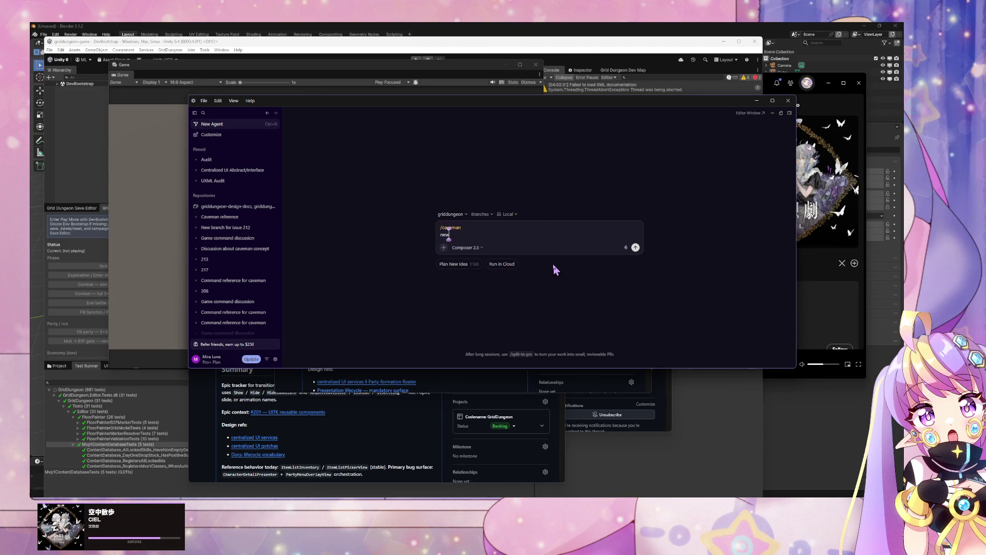